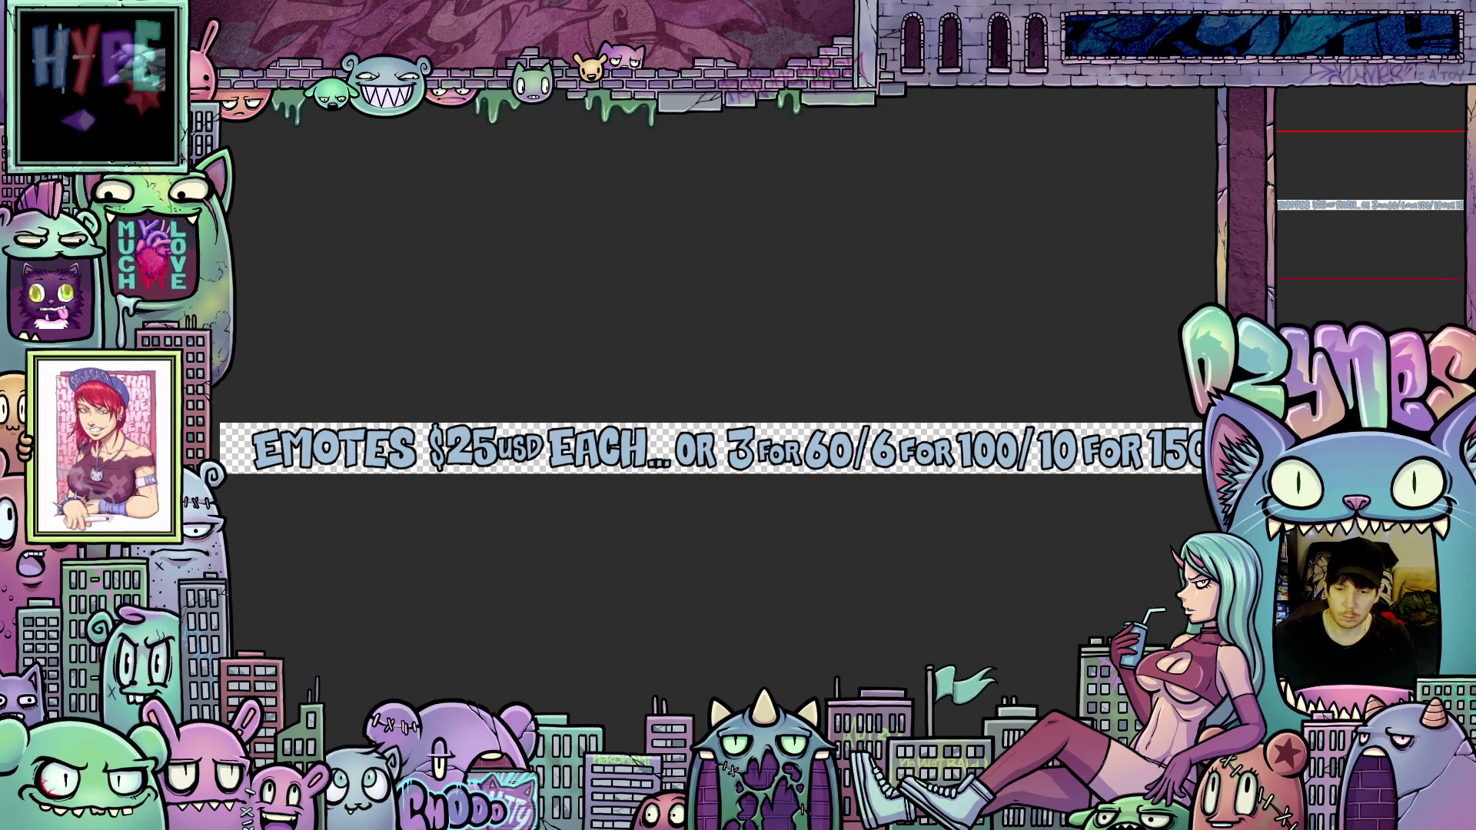
Step: Close the Emote Pricing banner document and discard its unsaved changes
{"action": "key", "text": "ctrl+w"}
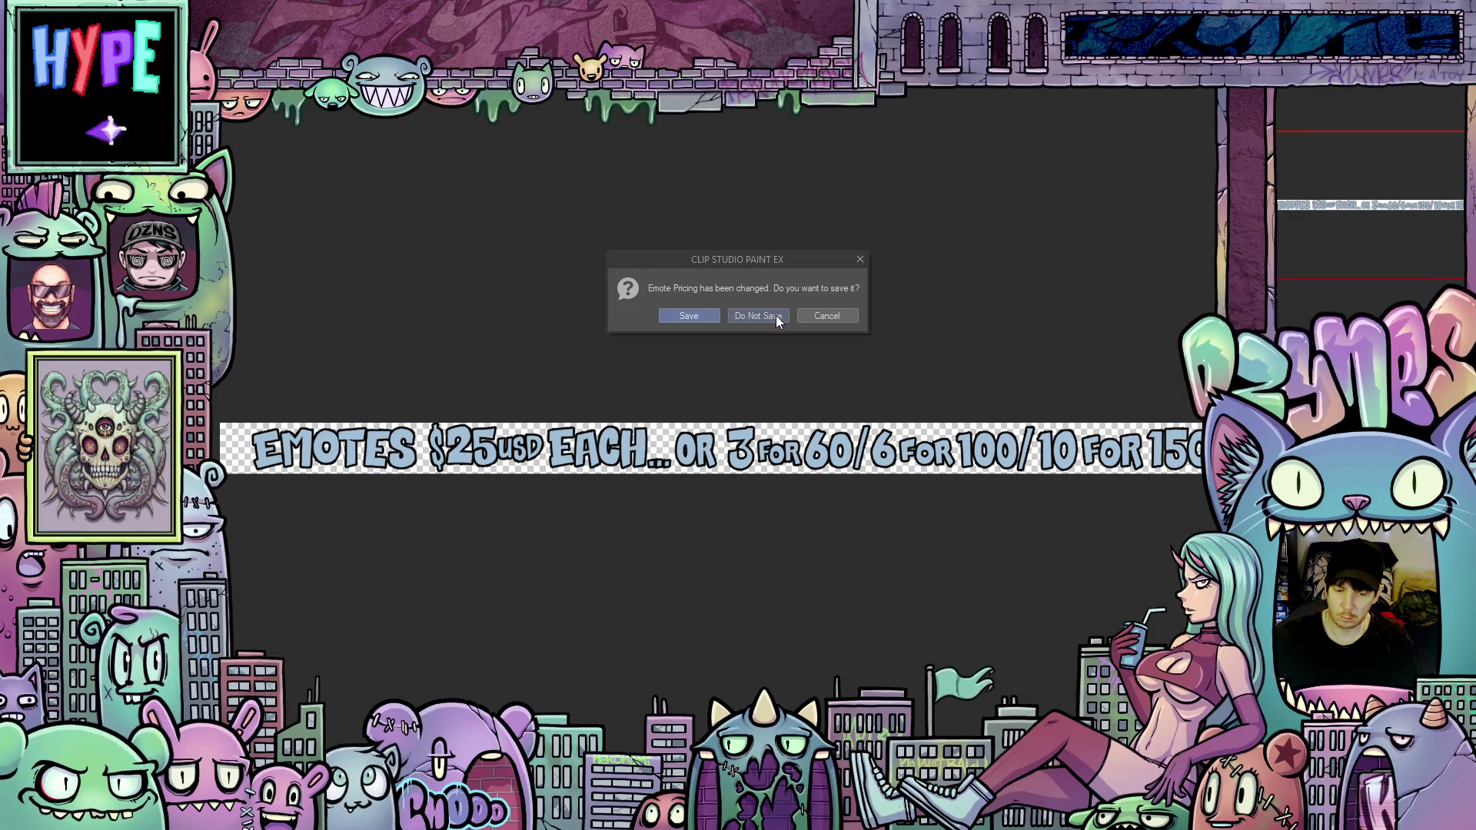
{"action": "left_click", "coordinate": [776, 316]}
Step: Close the remaining emote-price banner and tall transparent canvas documents, then pan the view left
{"action": "key", "text": "ctrl+w"}
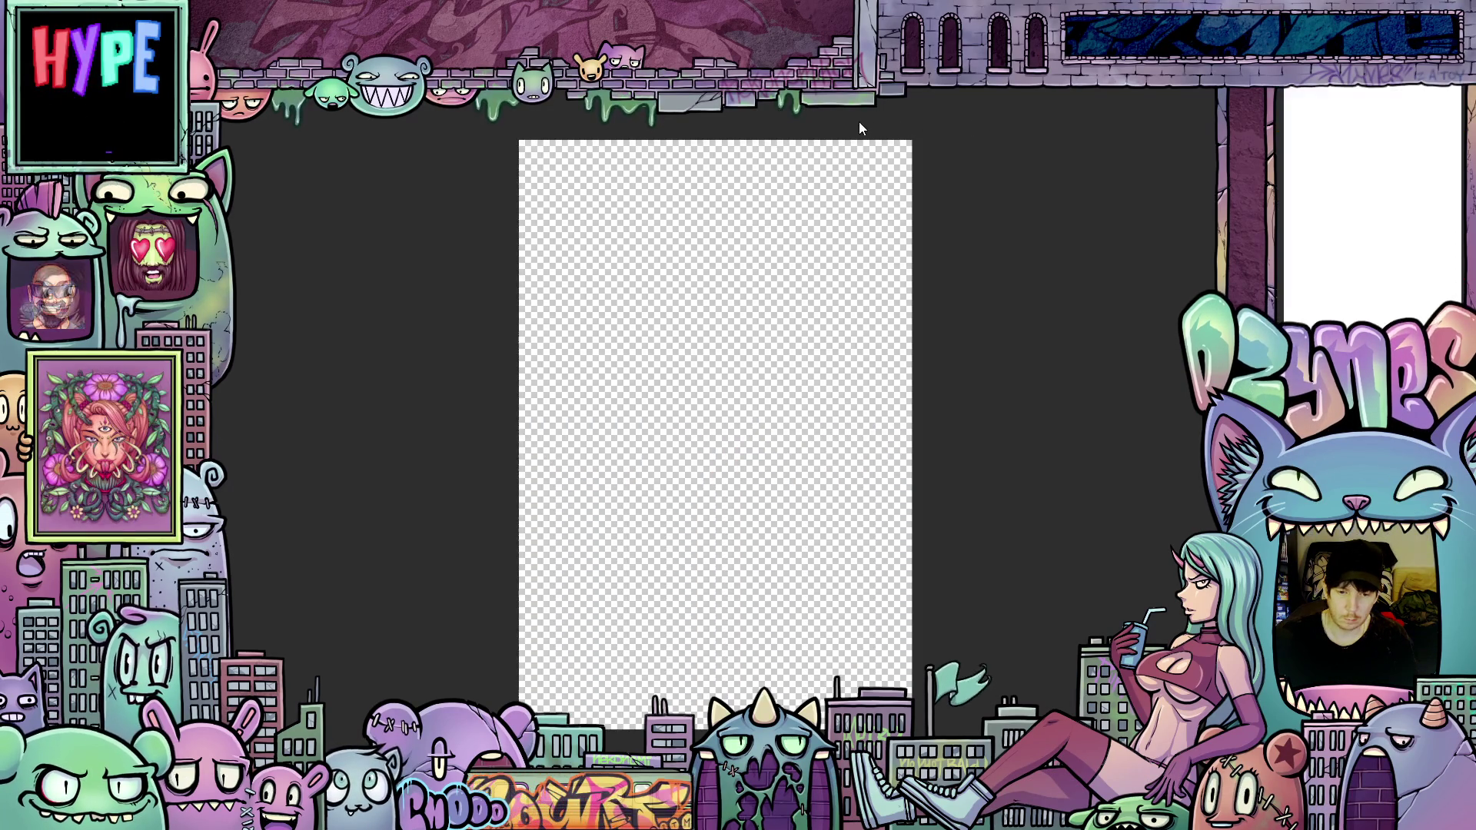
{"action": "key", "text": "ctrl+w"}
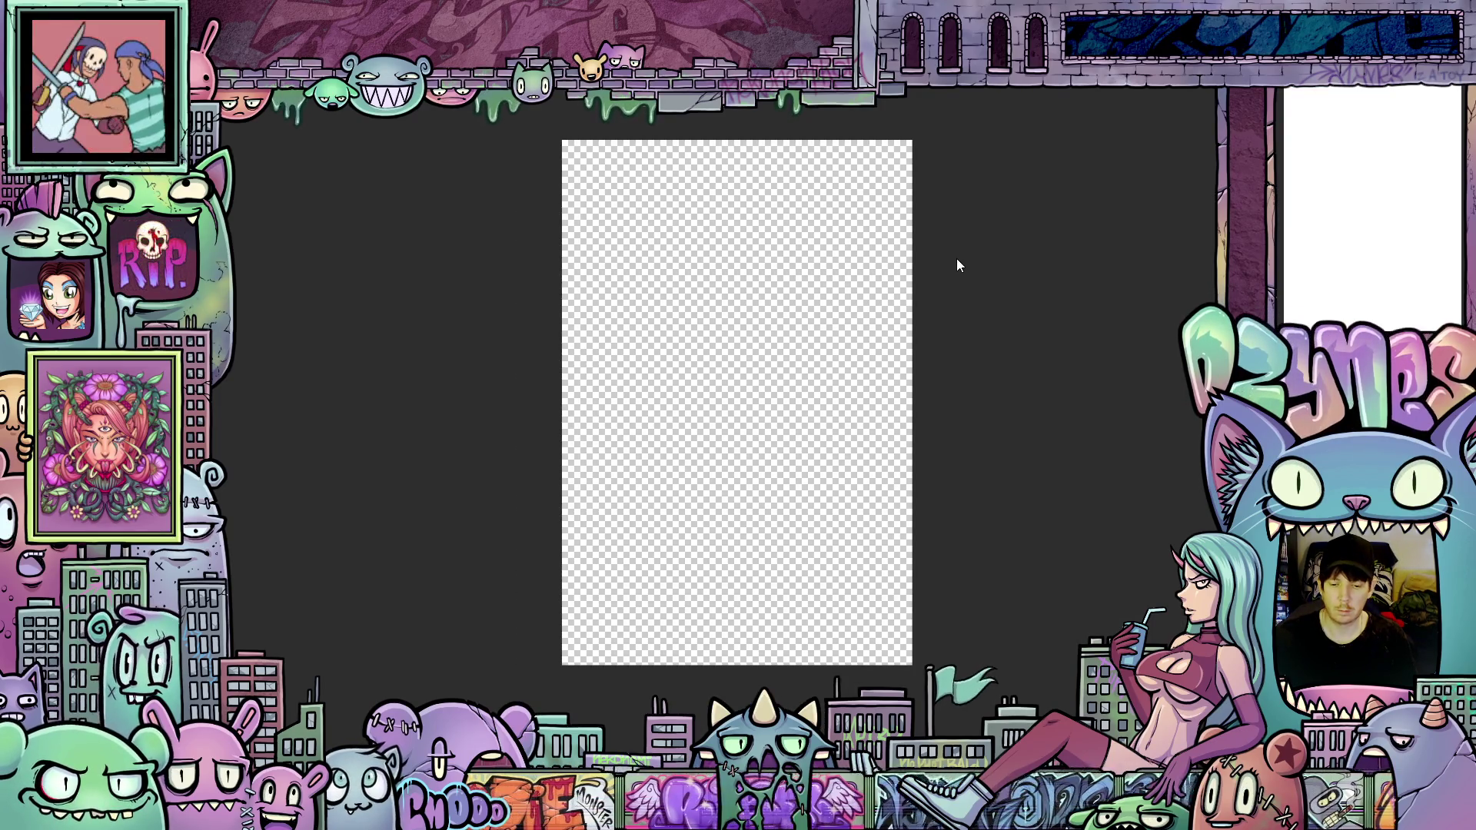
{"action": "mouse_move", "coordinate": [965, 264]}
{"action": "left_mouse_down"}
{"action": "mouse_move", "coordinate": [898, 266]}
{"action": "mouse_move", "coordinate": [912, 266]}
{"action": "left_mouse_up"}
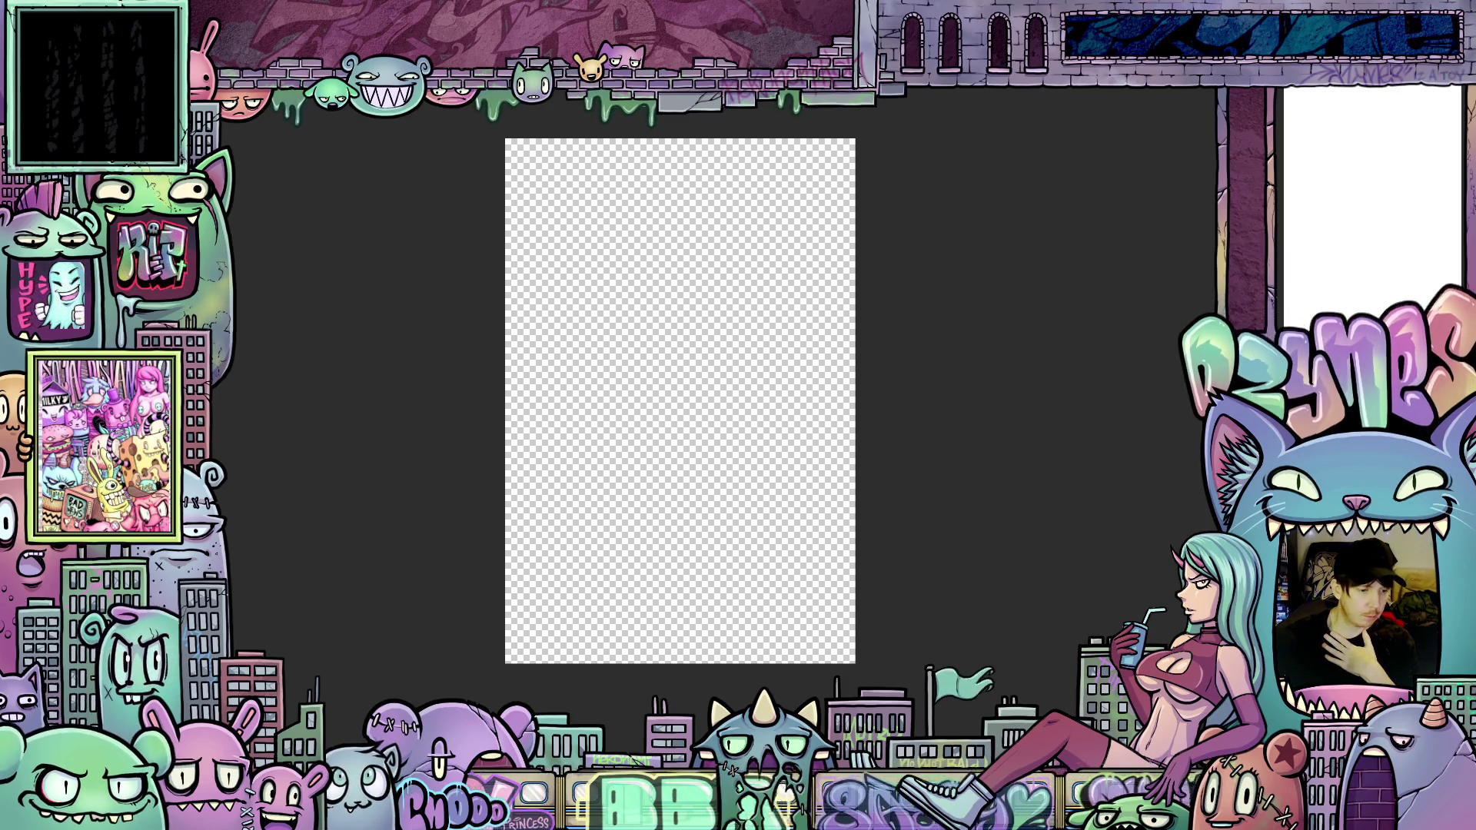
Step: Bring back the hidden side panels and start a new document with Ctrl+N
{"action": "key", "text": "Tab"}
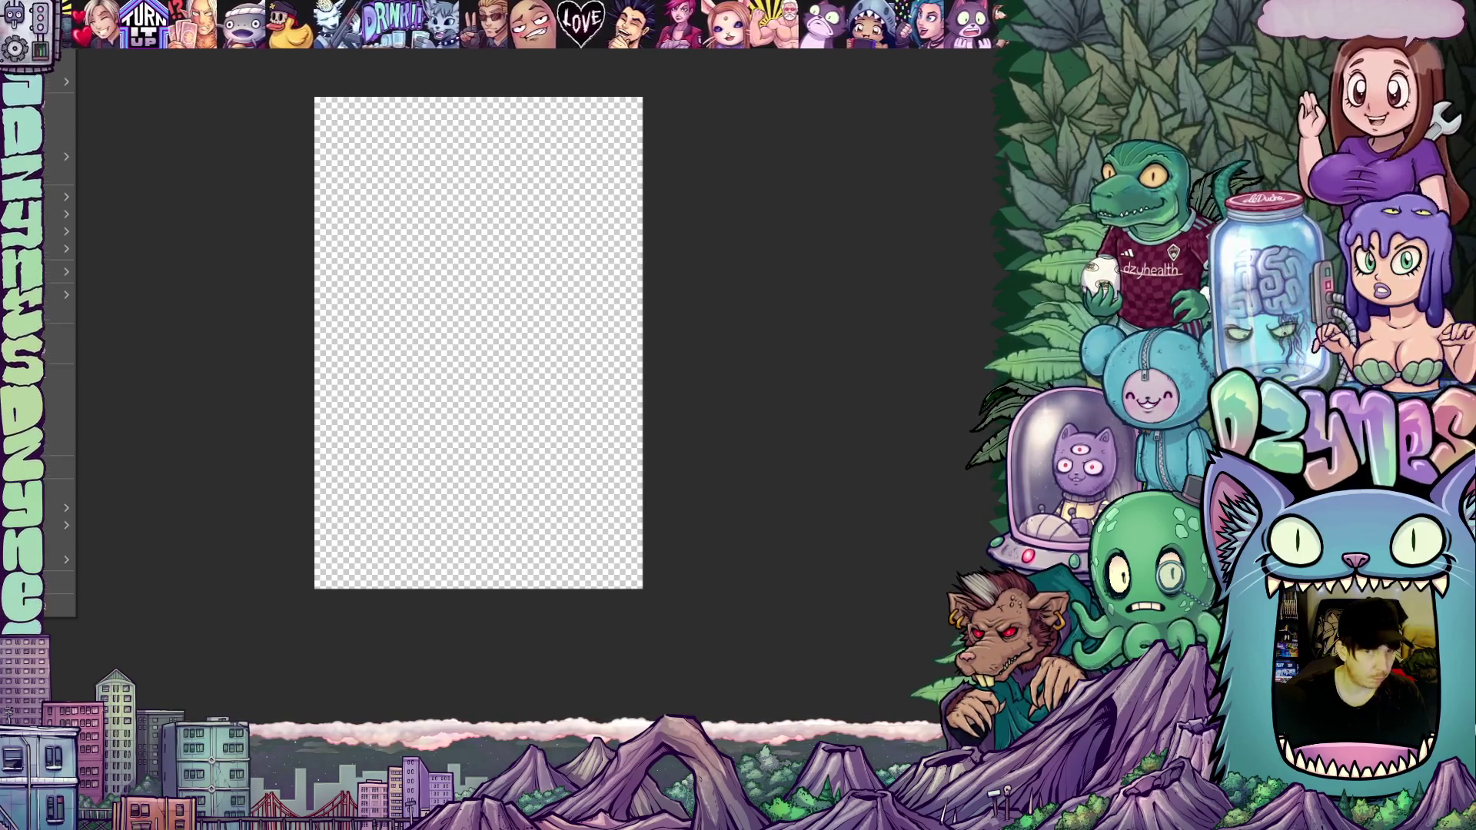
{"action": "mouse_move", "coordinate": [57, 81]}
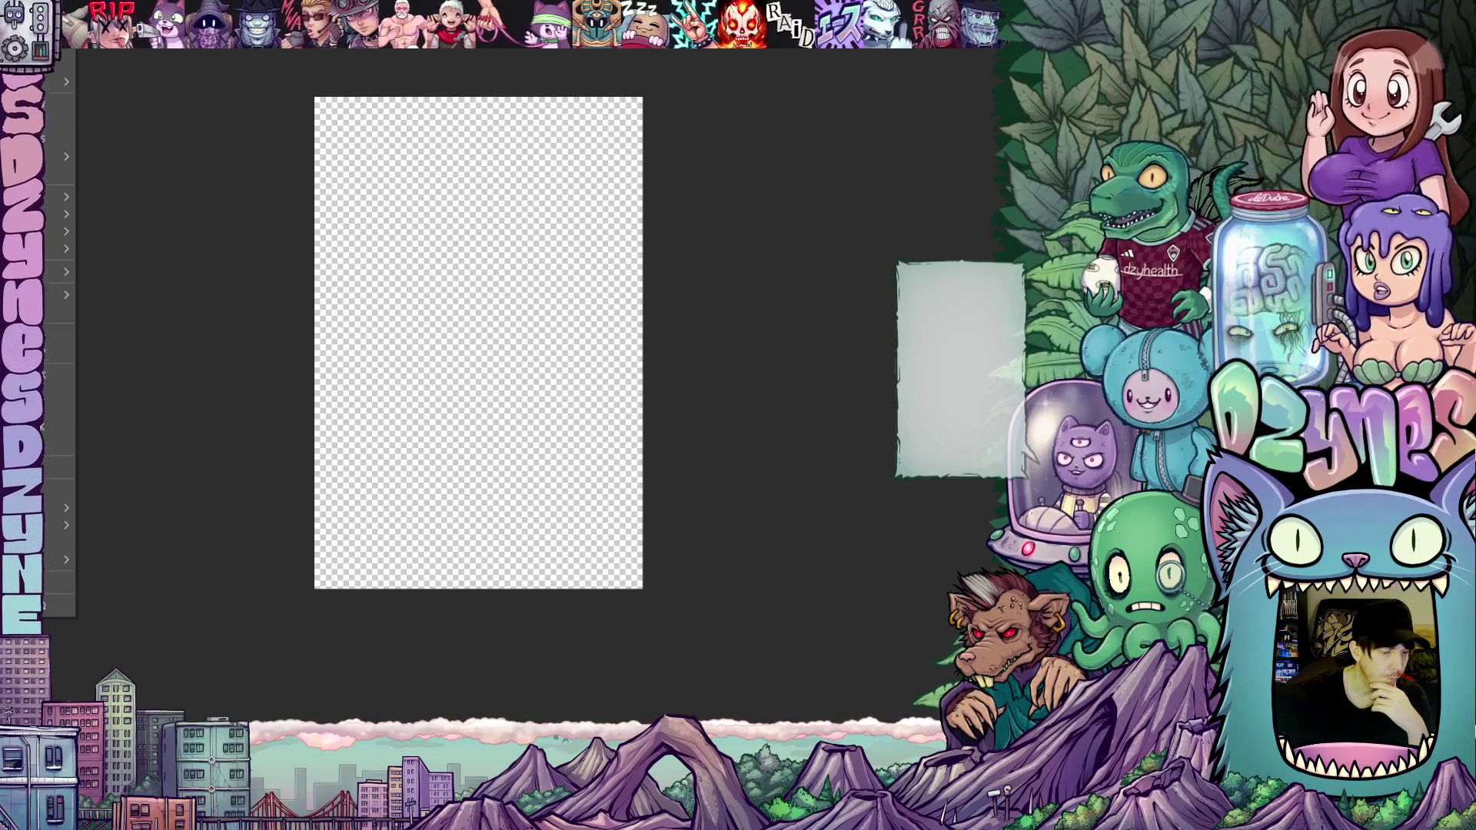
{"action": "key", "text": "ctrl+n"}
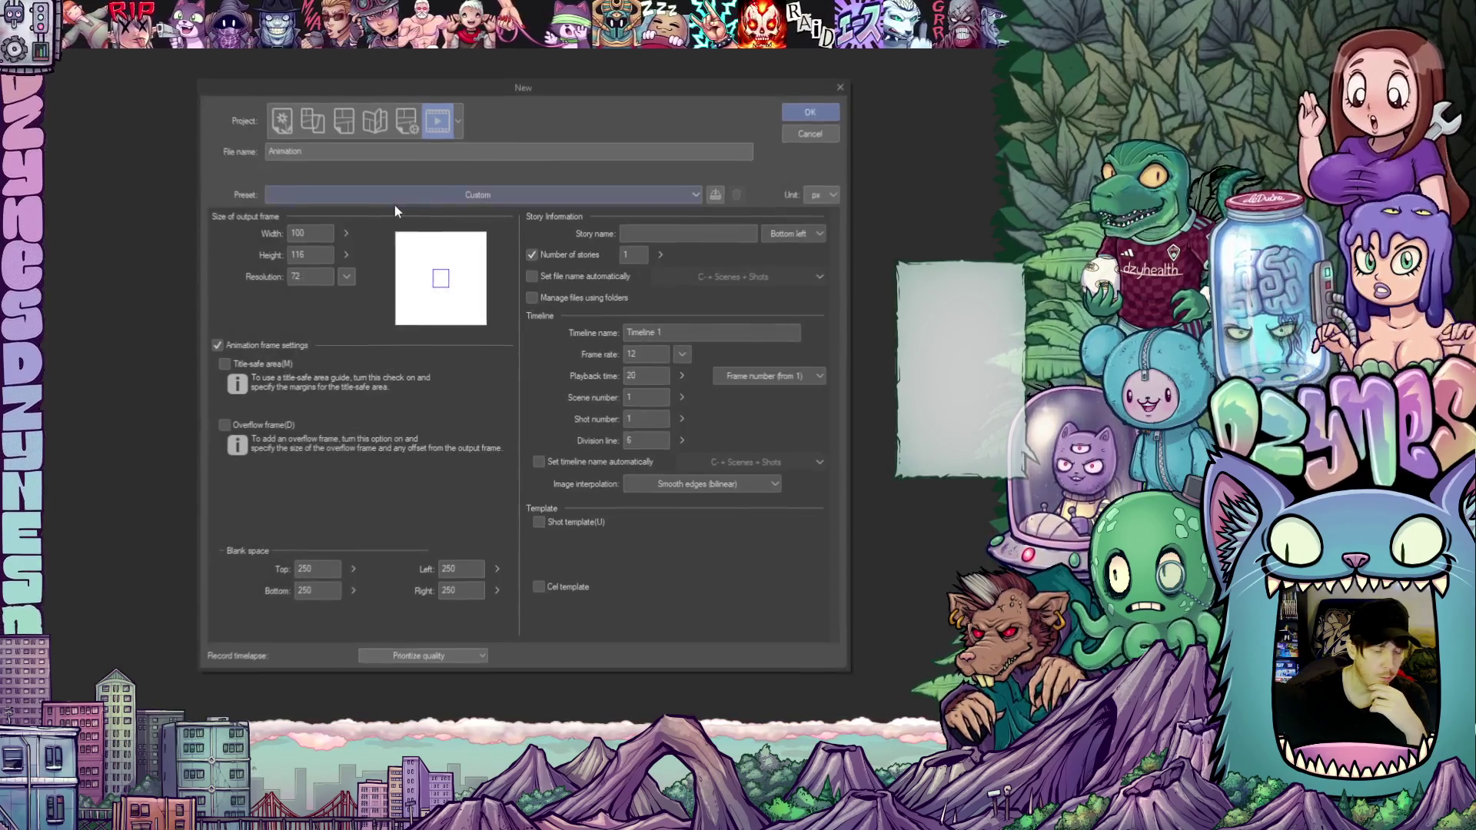
Step: Create a new Illustration canvas 150 px wide and 150 px high
{"action": "left_click", "coordinate": [282, 120]}
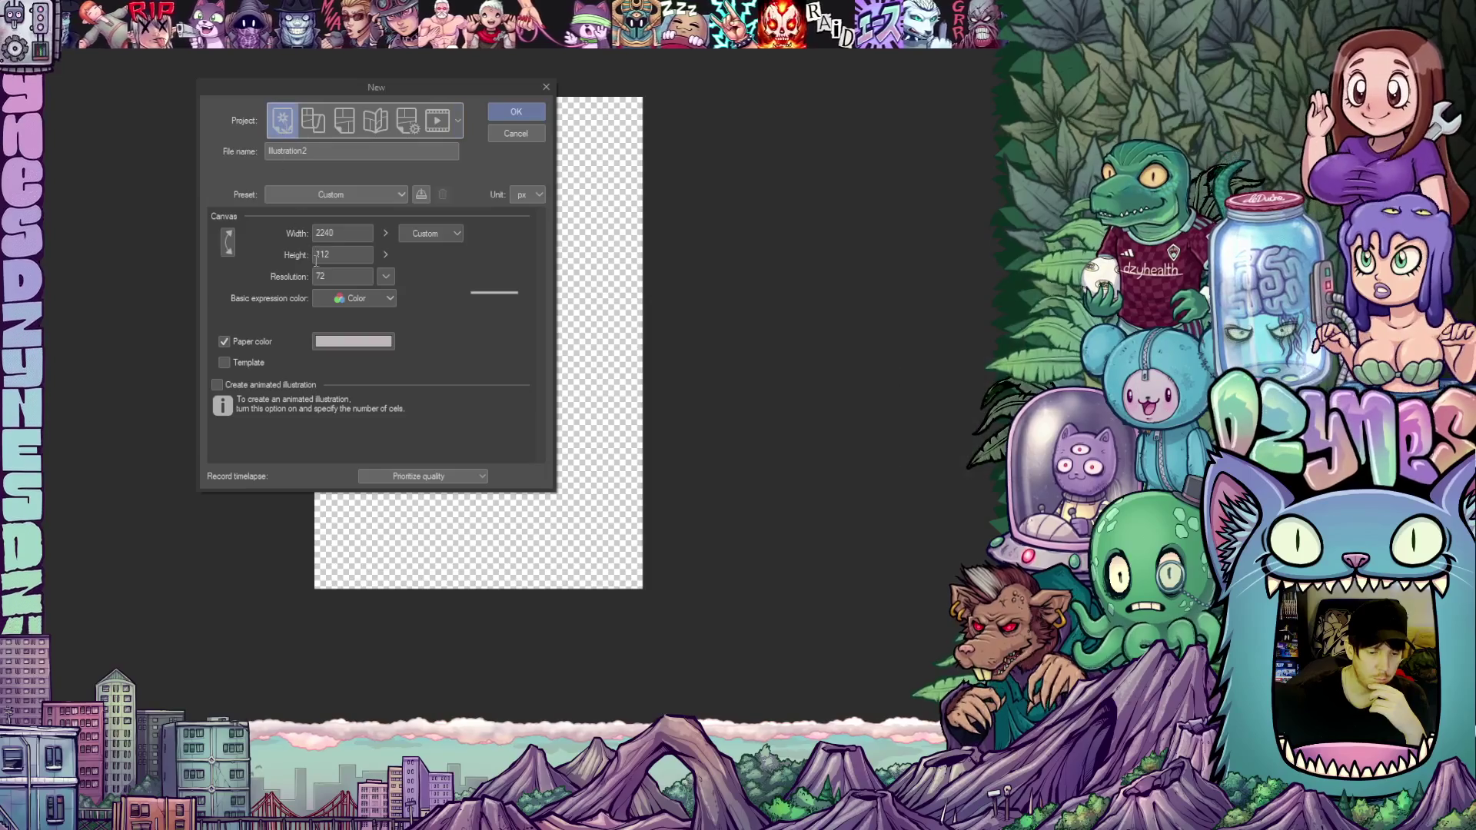
{"action": "left_click_drag", "start_coordinate": [335, 233], "coordinate": [302, 235]}
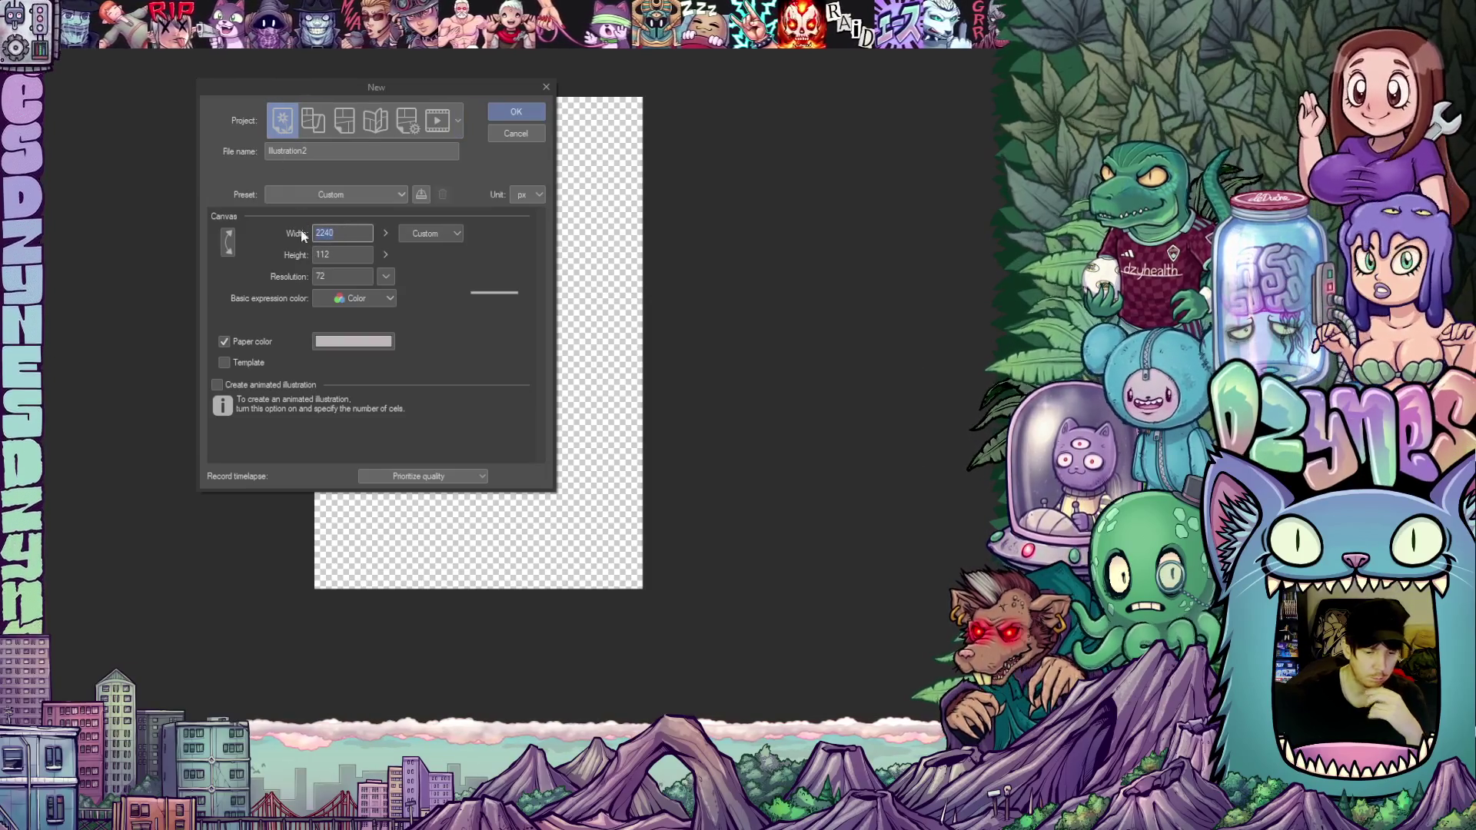
{"action": "type", "text": "15"}
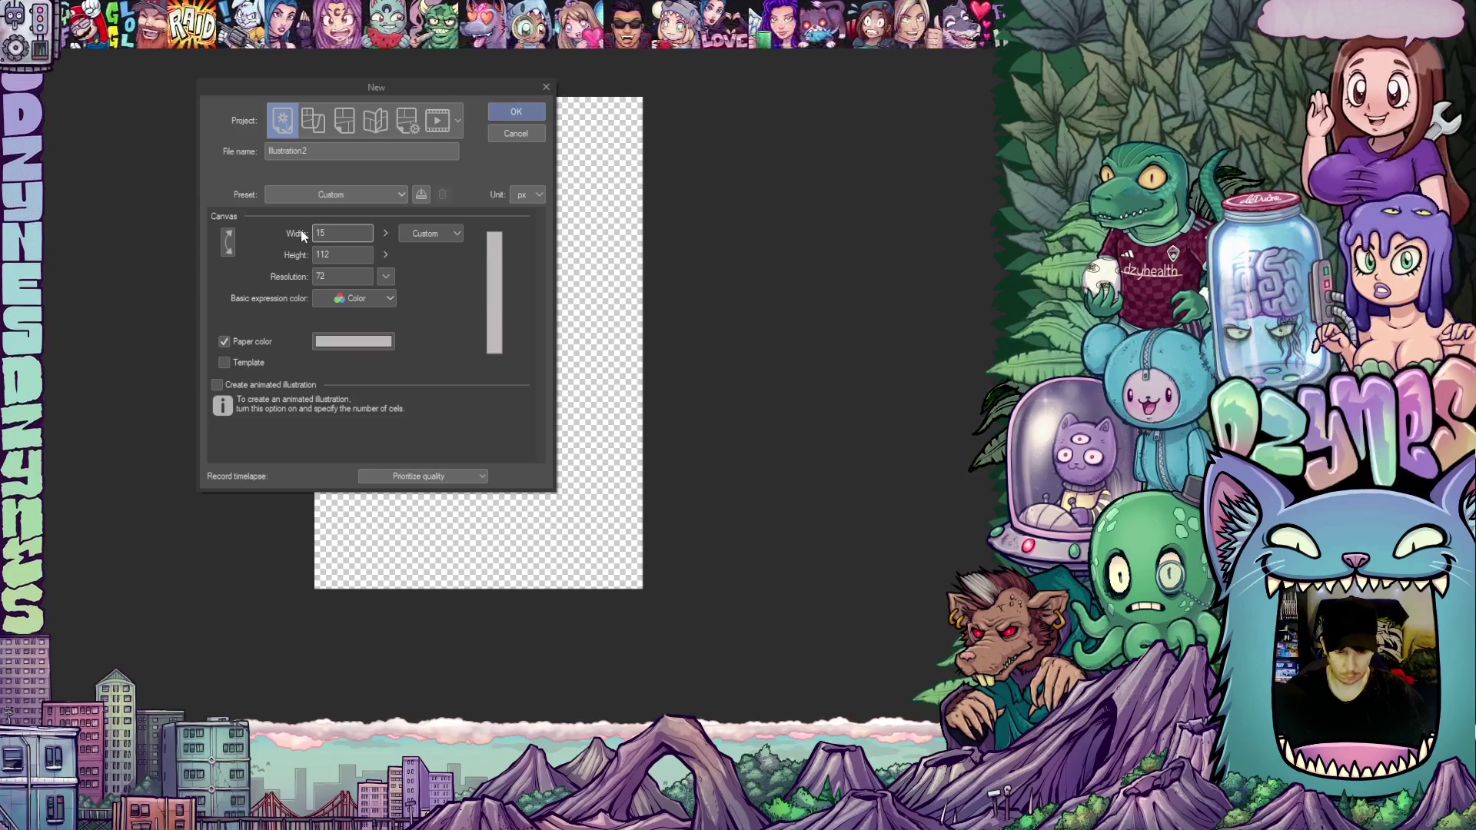
{"action": "type", "text": "0"}
{"action": "left_click", "coordinate": [343, 256]}
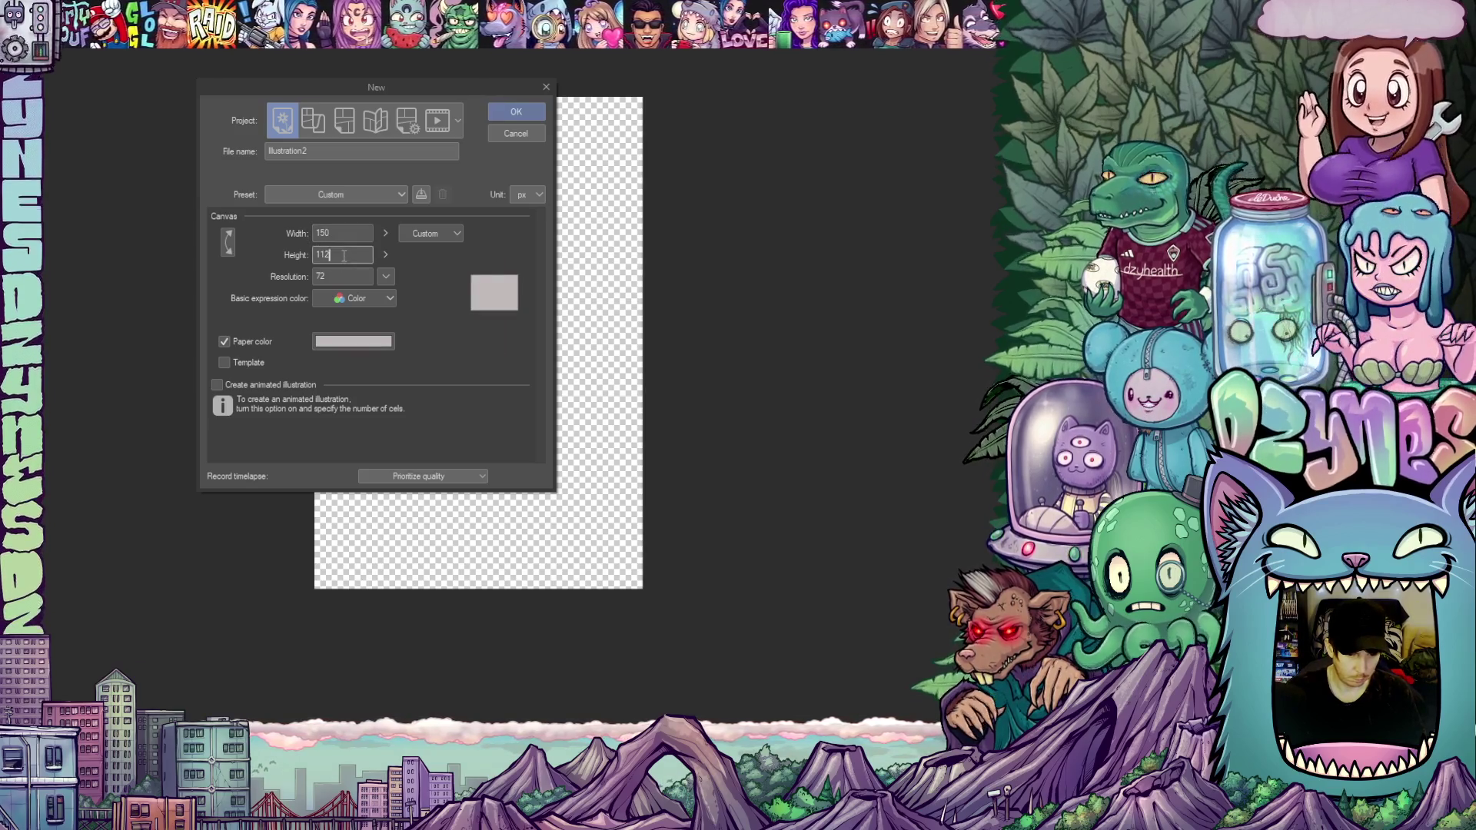
{"action": "left_click_drag", "start_coordinate": [343, 256], "coordinate": [300, 262]}
{"action": "type", "text": "1"}
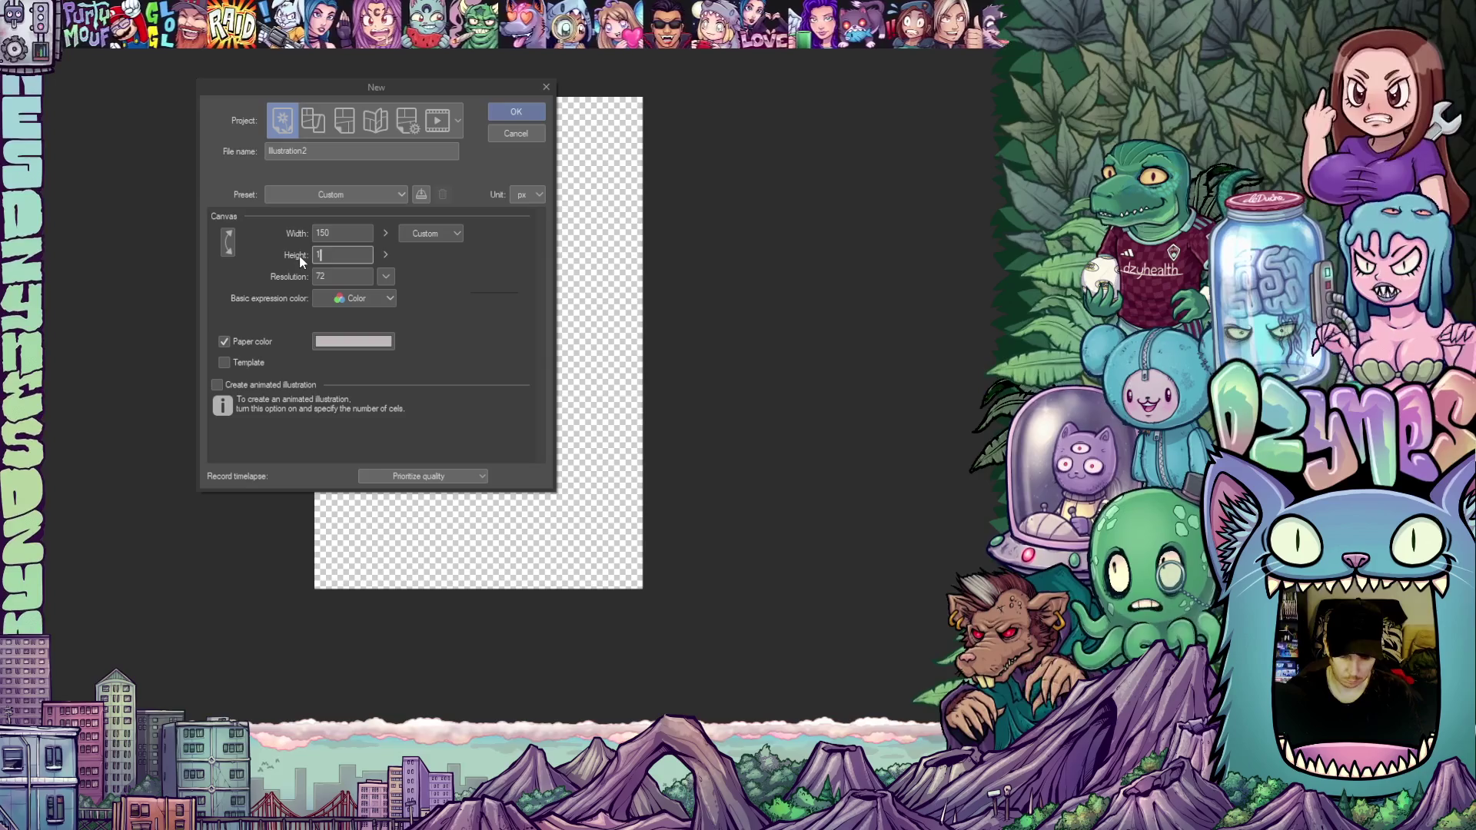
{"action": "type", "text": "50"}
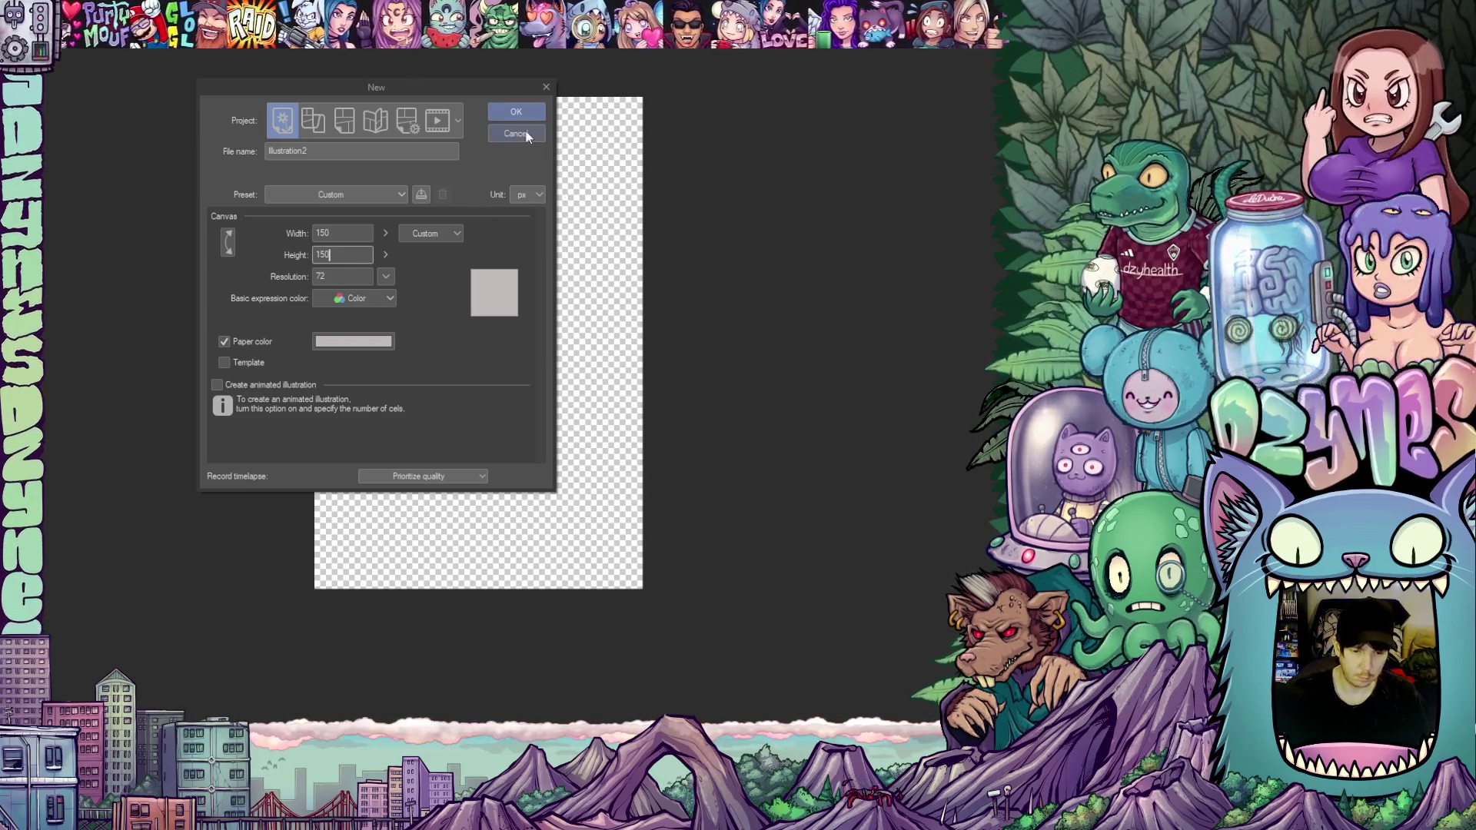
{"action": "left_click", "coordinate": [514, 113]}
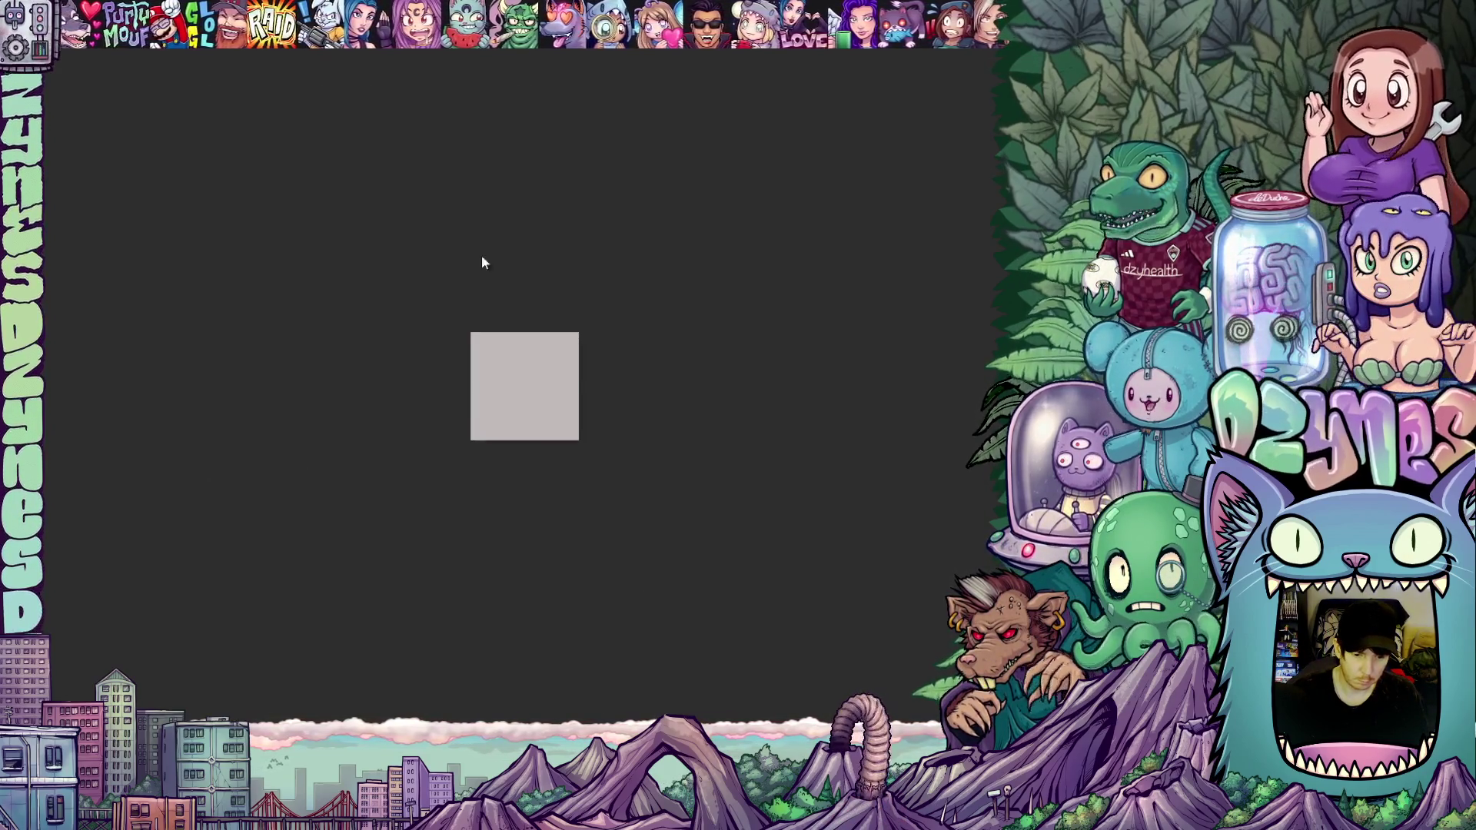
{"action": "scroll", "coordinate": [543, 404], "scroll_direction": "up", "scroll_amount": 3}
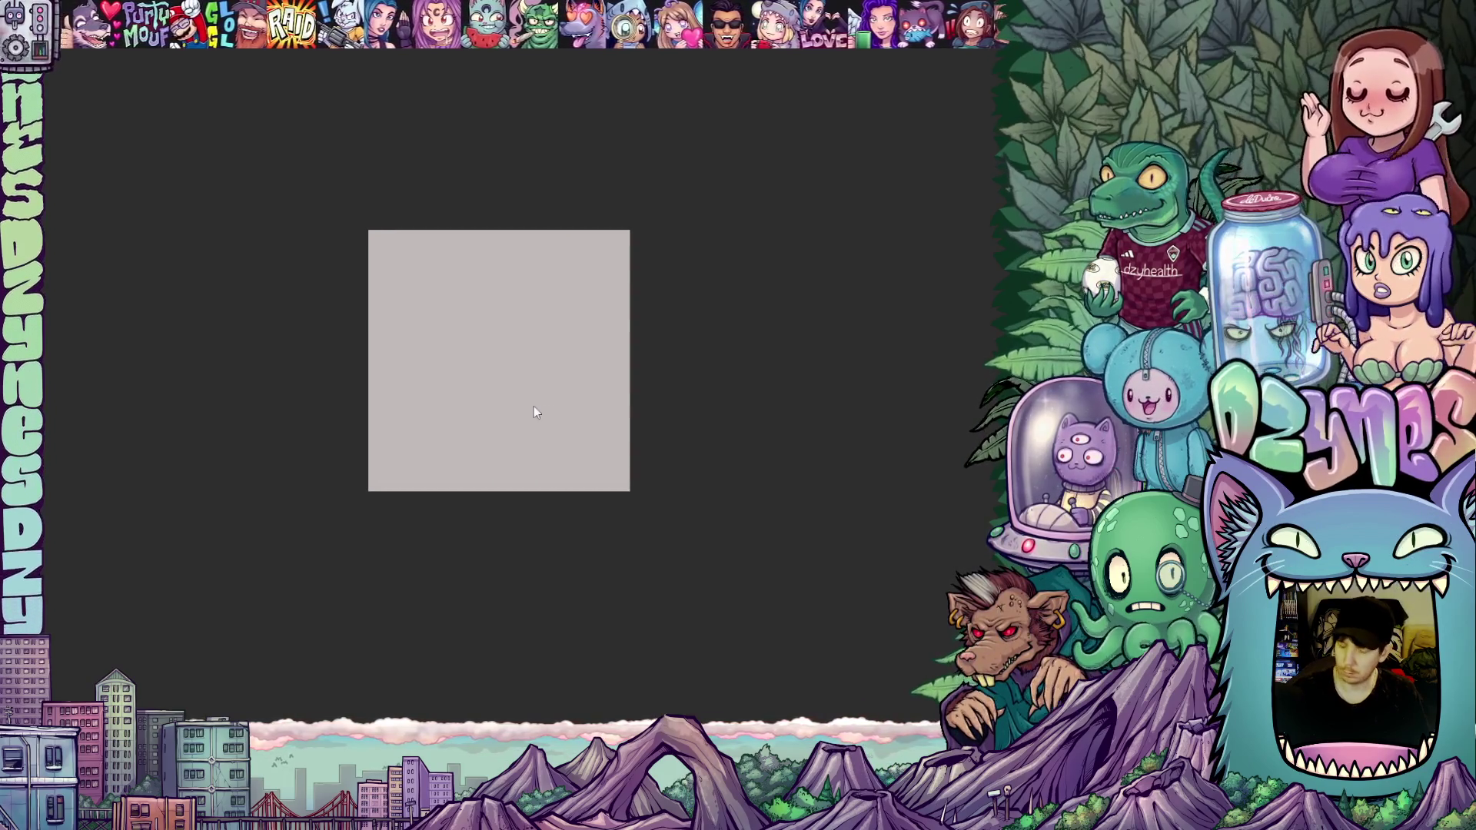
Step: Change the canvas size to 150 × 170 px and pan the view to frame it
{"action": "scroll", "coordinate": [536, 412], "scroll_direction": "up", "scroll_amount": 1}
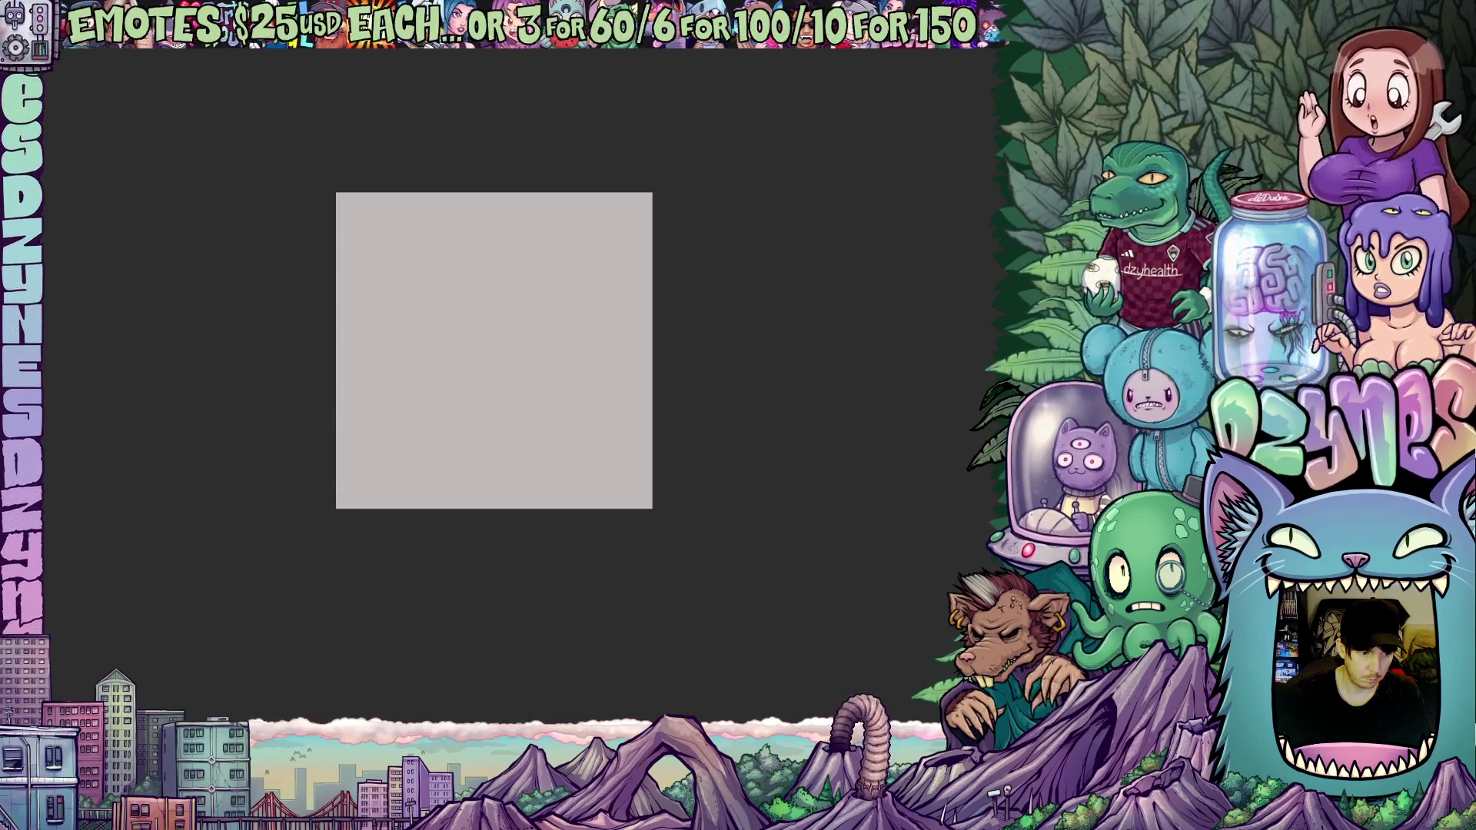
{"action": "key", "text": "ctrl+alt+c"}
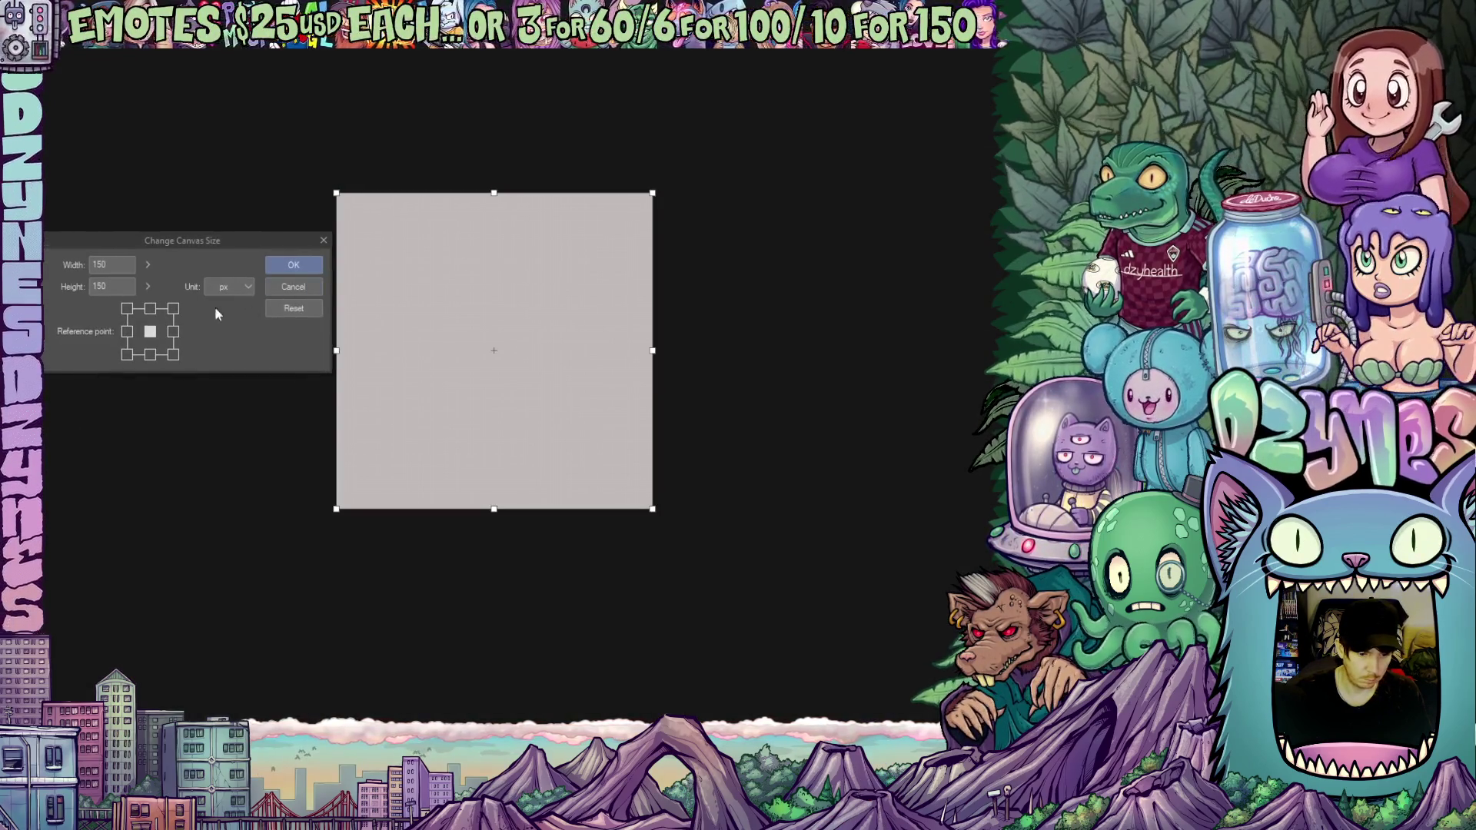
{"action": "double_click", "coordinate": [101, 287]}
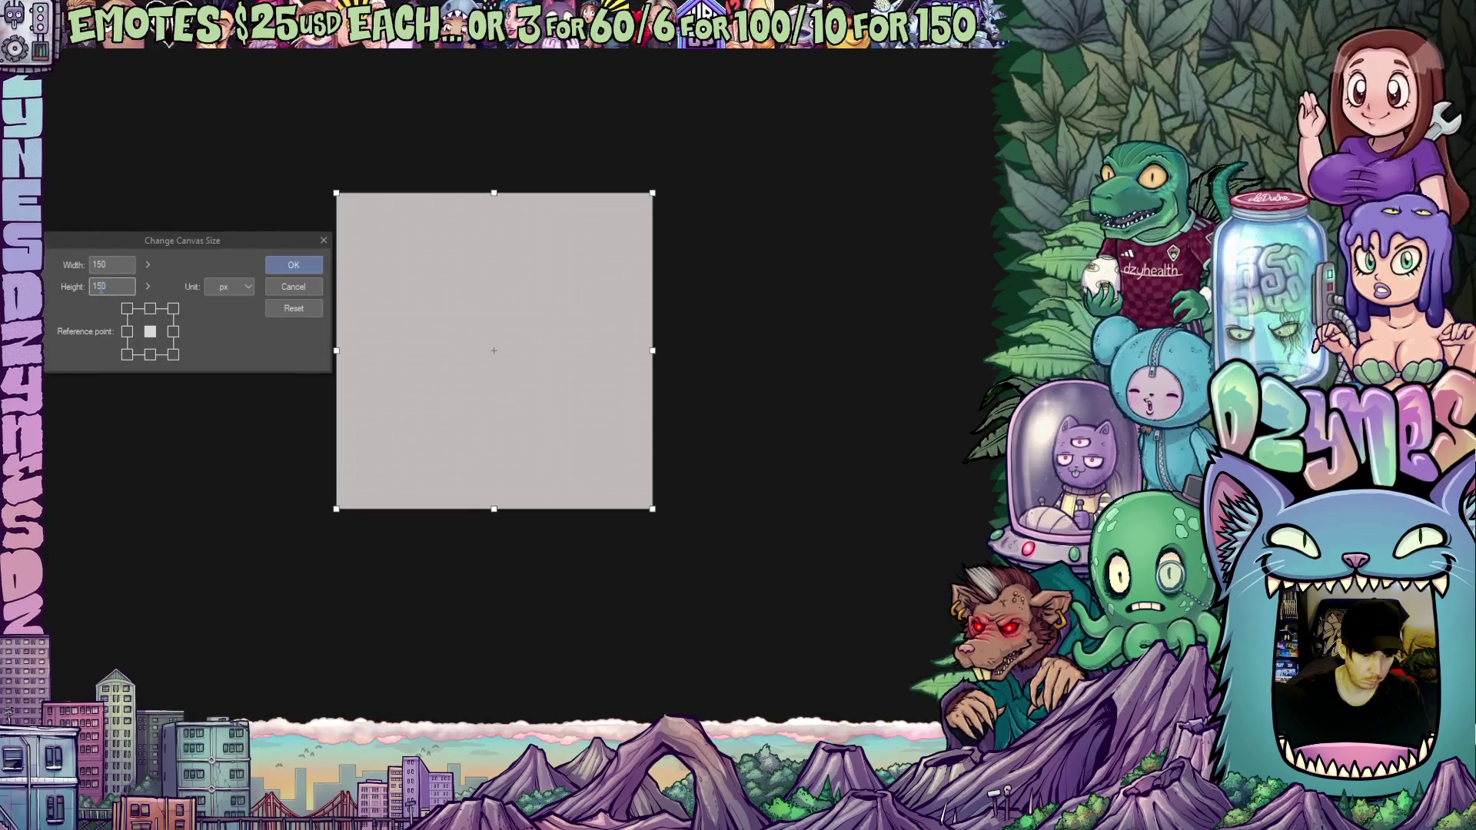
{"action": "type", "text": "170"}
{"action": "key", "text": "Return"}
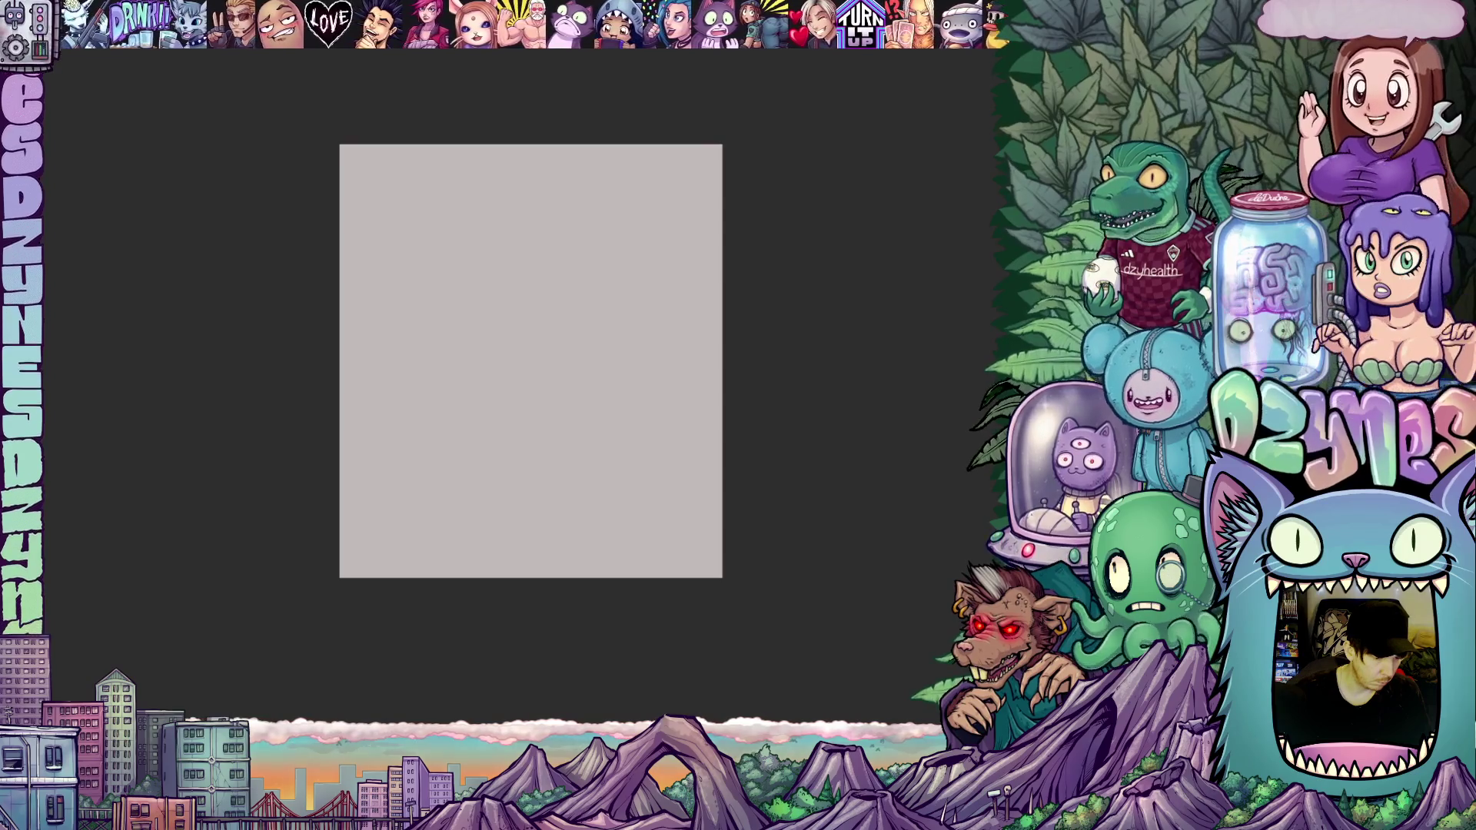
{"action": "scroll", "coordinate": [509, 441], "scroll_direction": "up", "scroll_amount": 2}
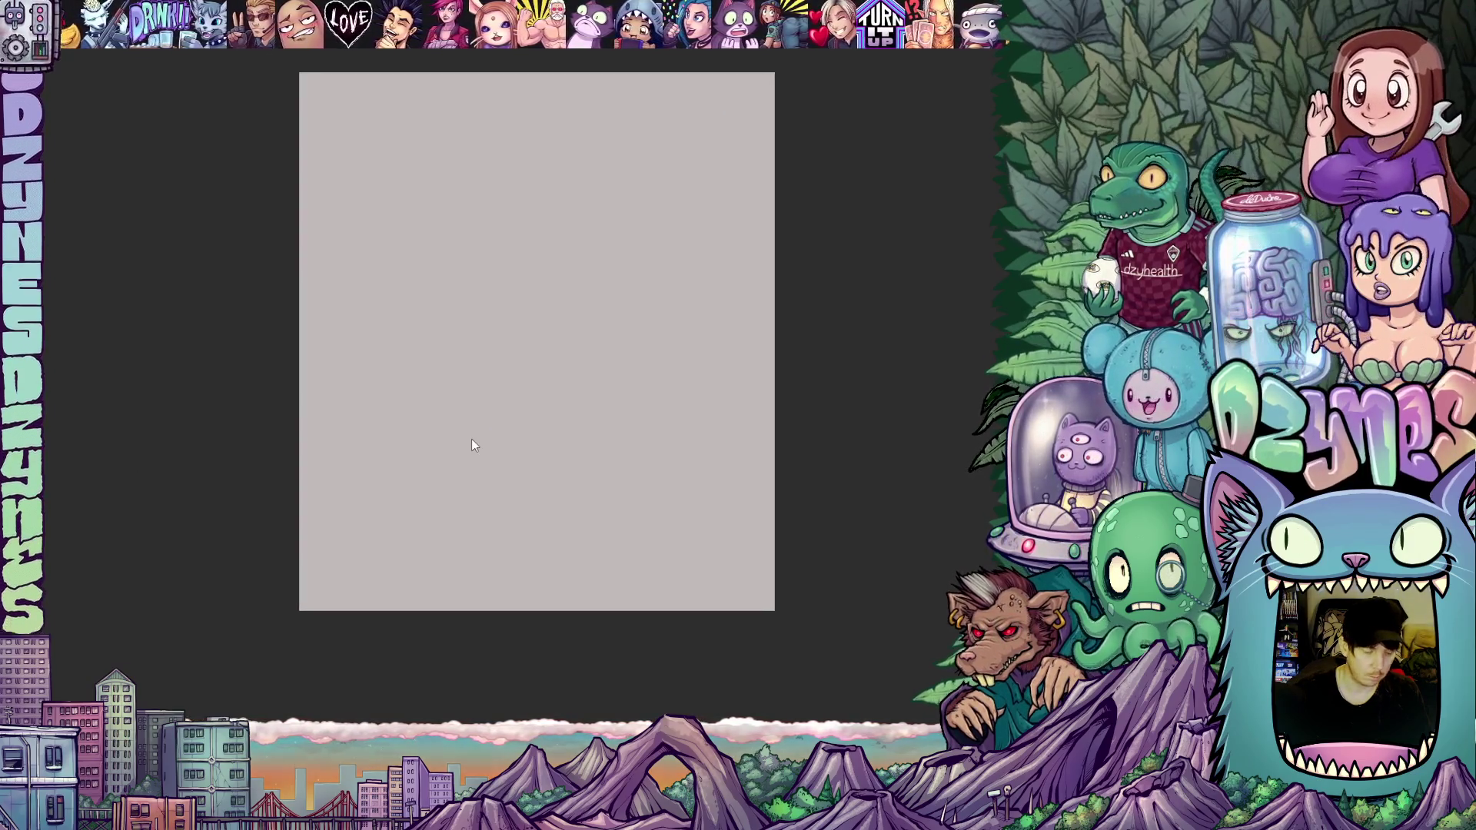
{"action": "left_click_drag", "start_coordinate": [464, 433], "coordinate": [534, 435]}
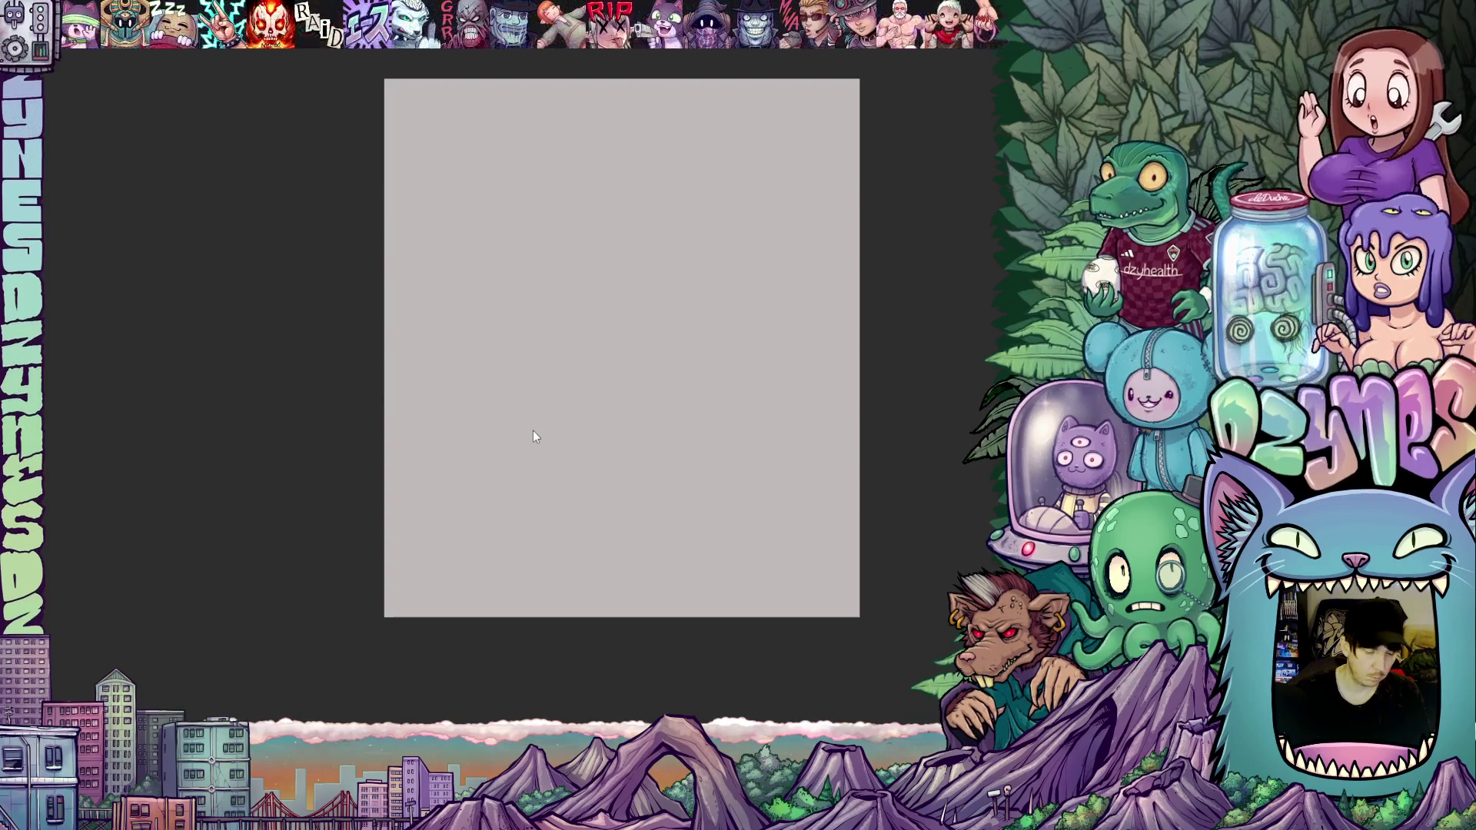
{"action": "left_click_drag", "start_coordinate": [642, 509], "coordinate": [685, 531]}
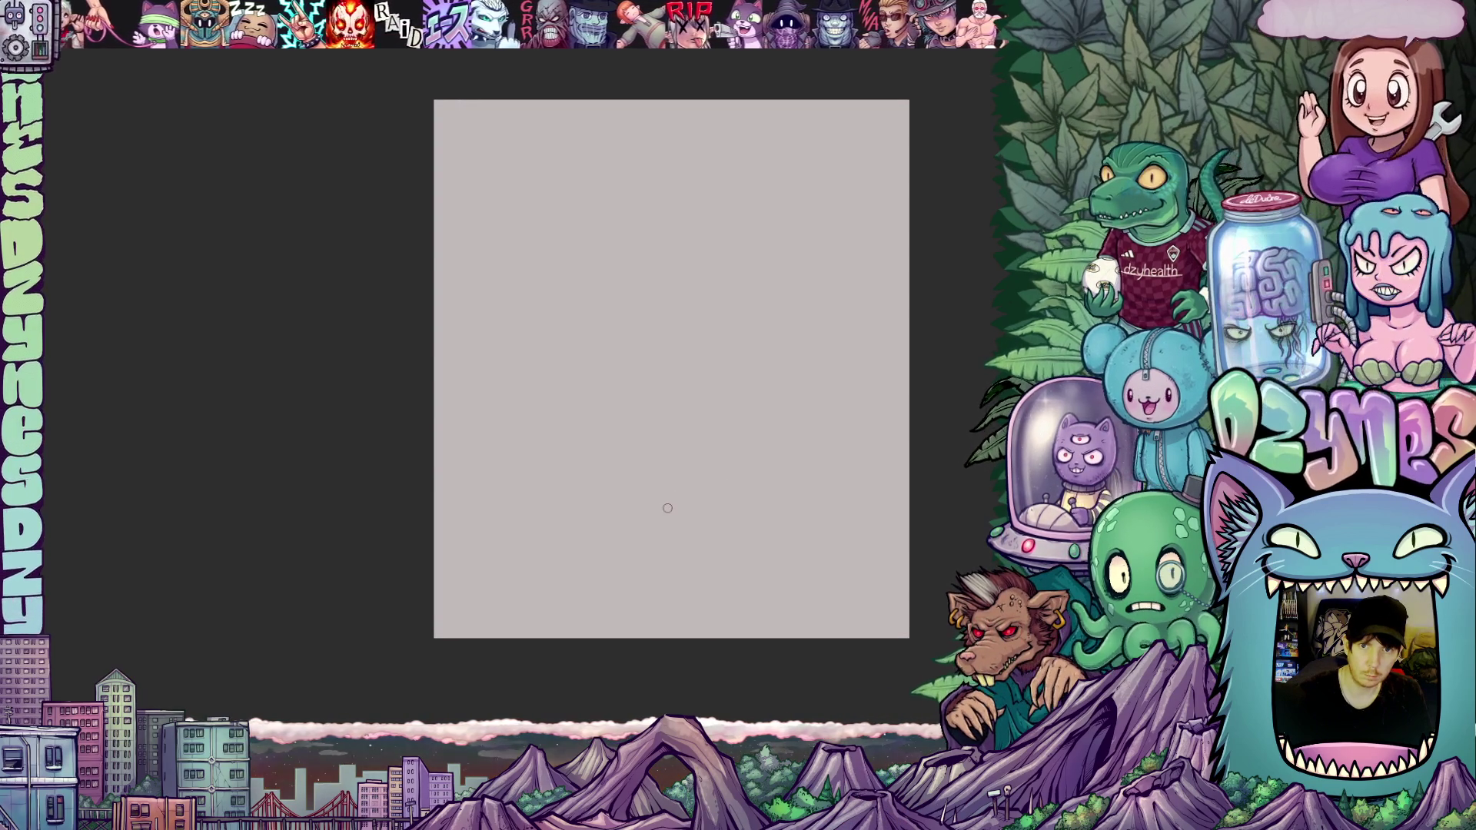
{"action": "left_click_drag", "start_coordinate": [662, 521], "coordinate": [696, 545]}
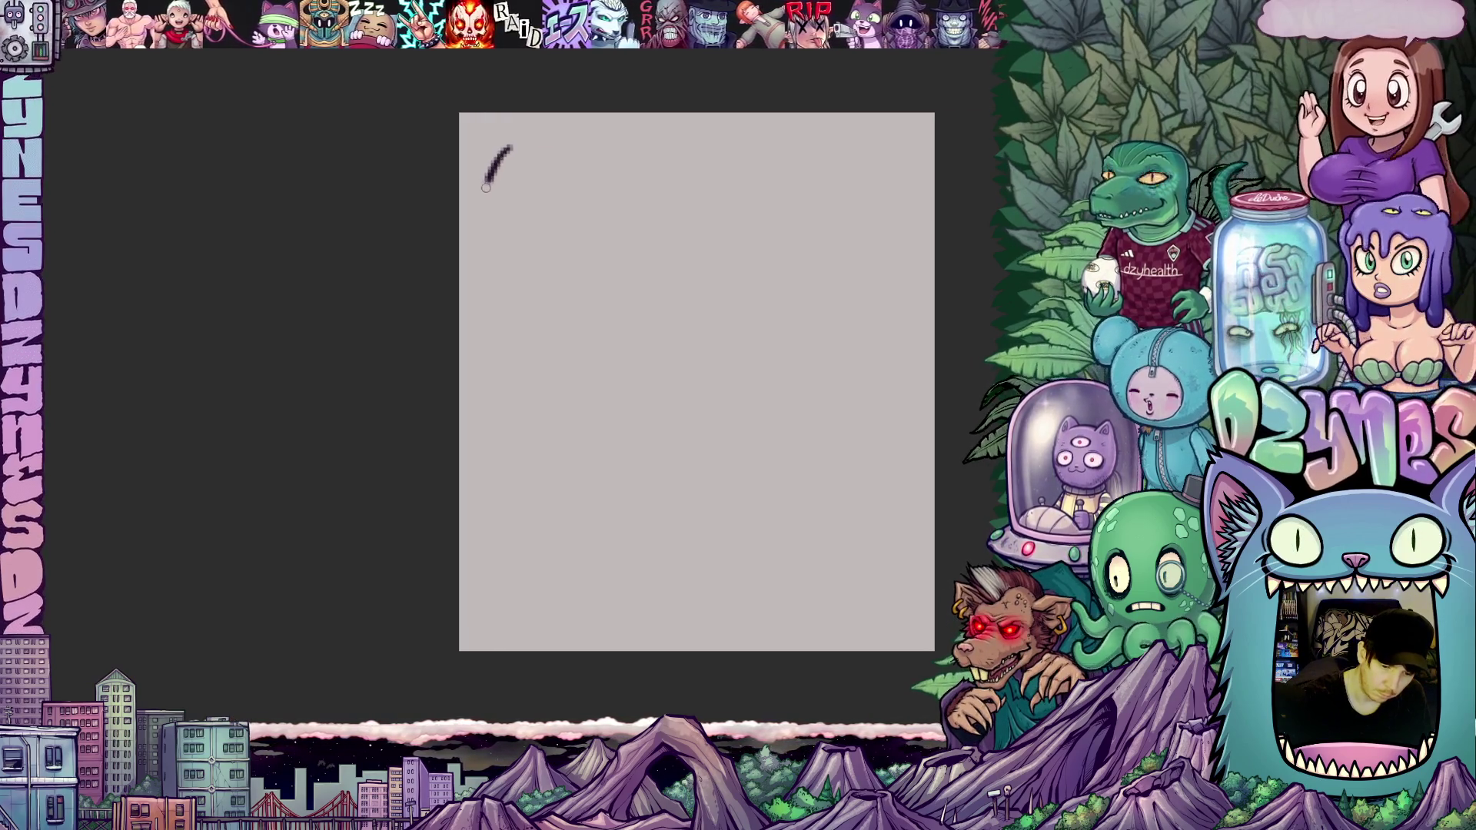
Step: Replace the test mark with a long wavy left edge, adjusting it with a transform
{"action": "key", "text": "ctrl+z"}
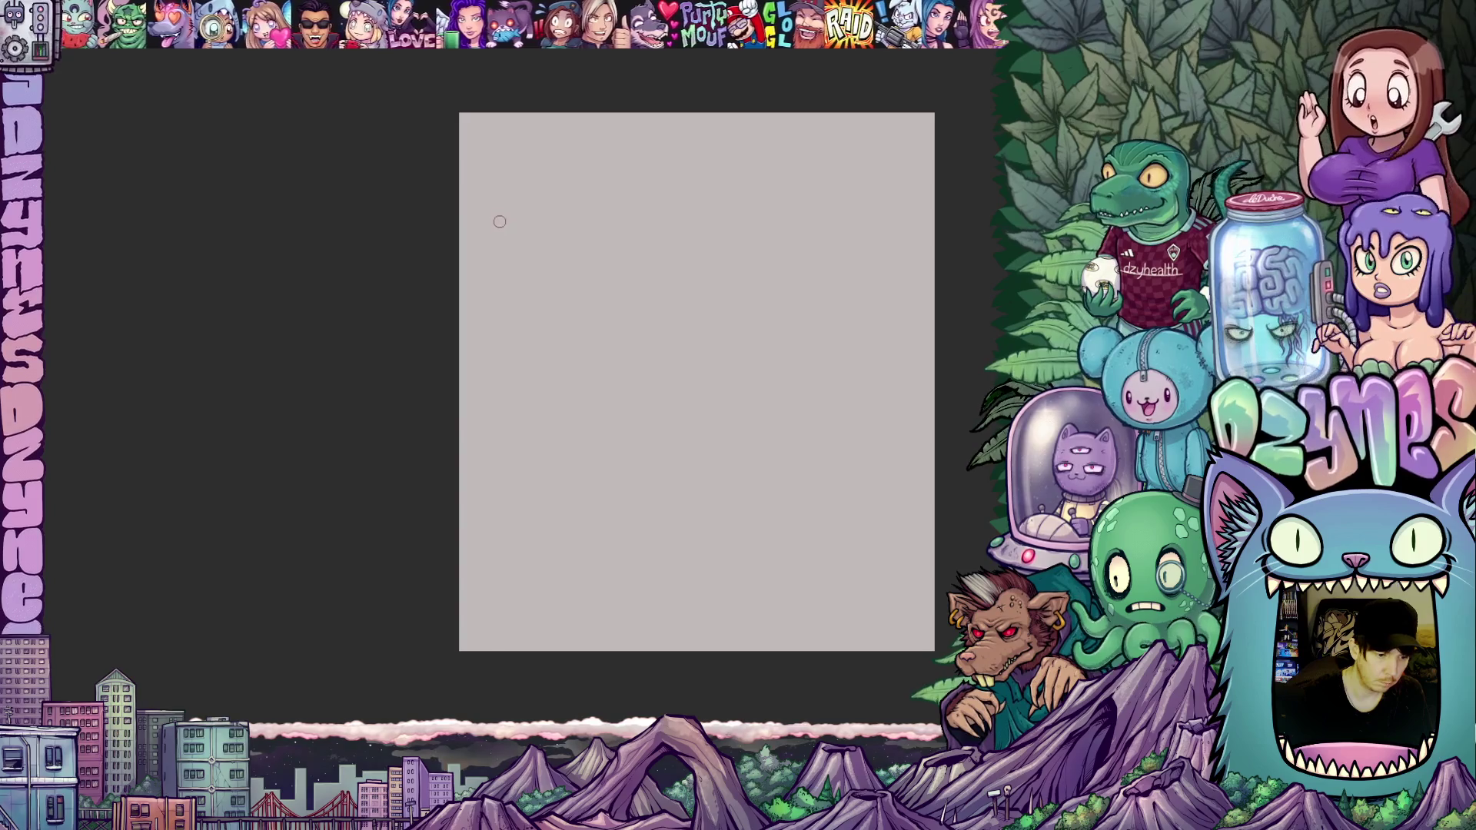
{"action": "left_click_drag", "start_coordinate": [489, 193], "coordinate": [483, 527]}
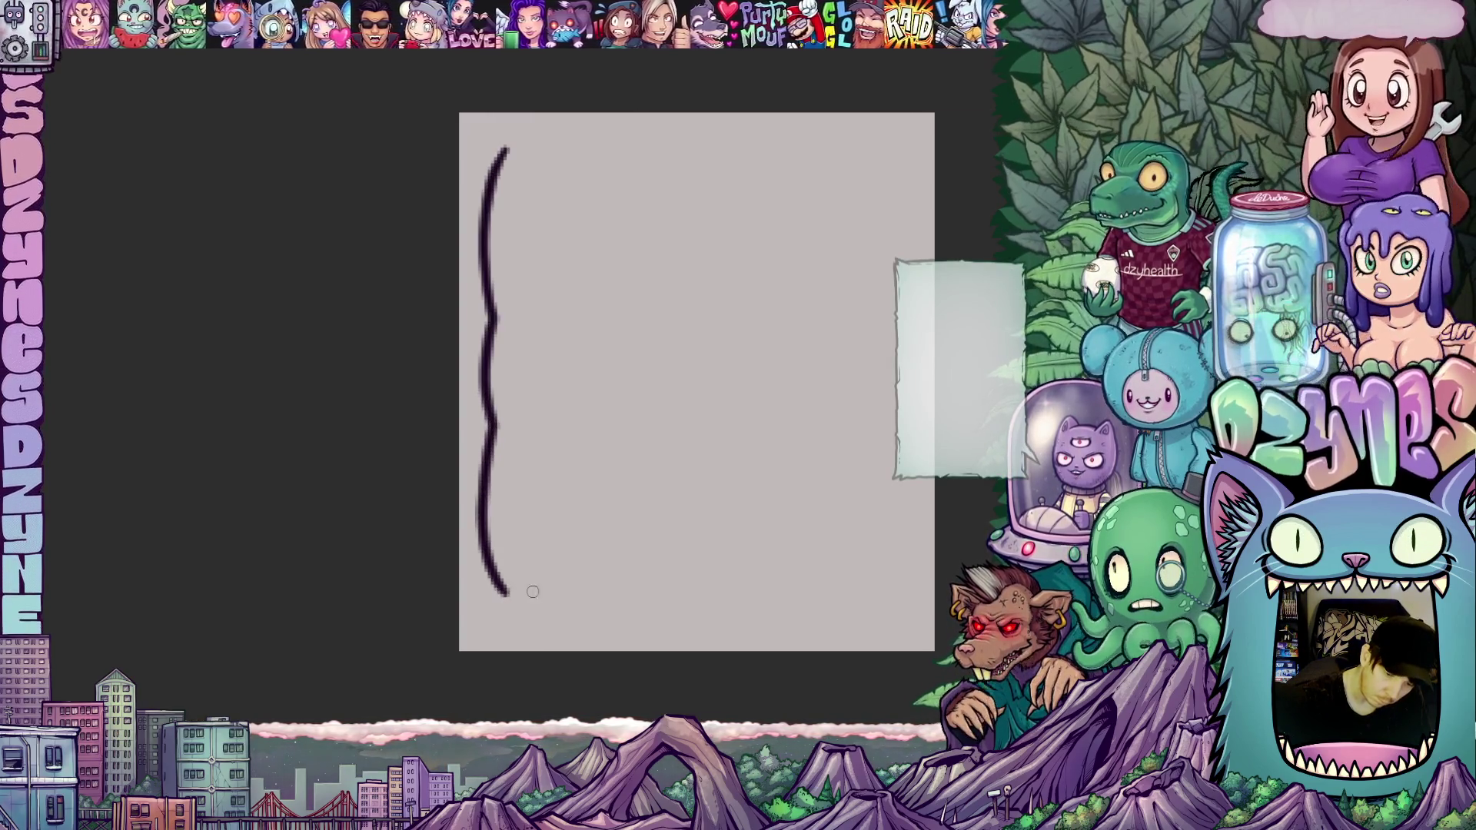
{"action": "mouse_move", "coordinate": [766, 506]}
{"action": "left_mouse_down"}
{"action": "mouse_move", "coordinate": [728, 586]}
{"action": "mouse_move", "coordinate": [752, 395]}
{"action": "left_mouse_up"}
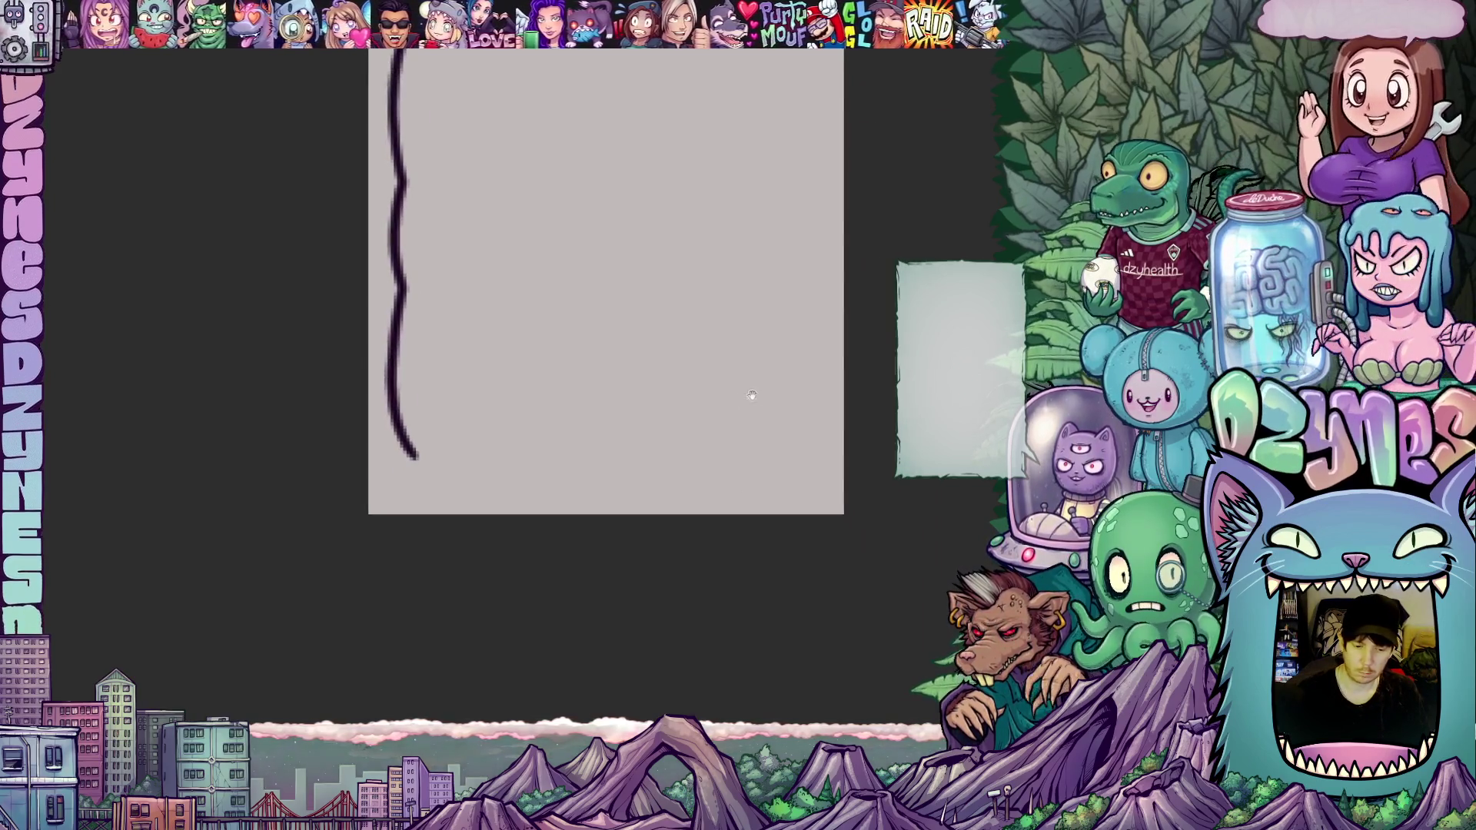
{"action": "mouse_move", "coordinate": [413, 449]}
{"action": "left_mouse_down"}
{"action": "mouse_move", "coordinate": [457, 471]}
{"action": "mouse_move", "coordinate": [520, 555]}
{"action": "mouse_move", "coordinate": [520, 536]}
{"action": "mouse_move", "coordinate": [777, 543]}
{"action": "mouse_move", "coordinate": [851, 599]}
{"action": "mouse_move", "coordinate": [666, 312]}
{"action": "left_mouse_up"}
{"action": "key", "text": "ctrl+t"}
{"action": "left_click", "coordinate": [500, 563]}
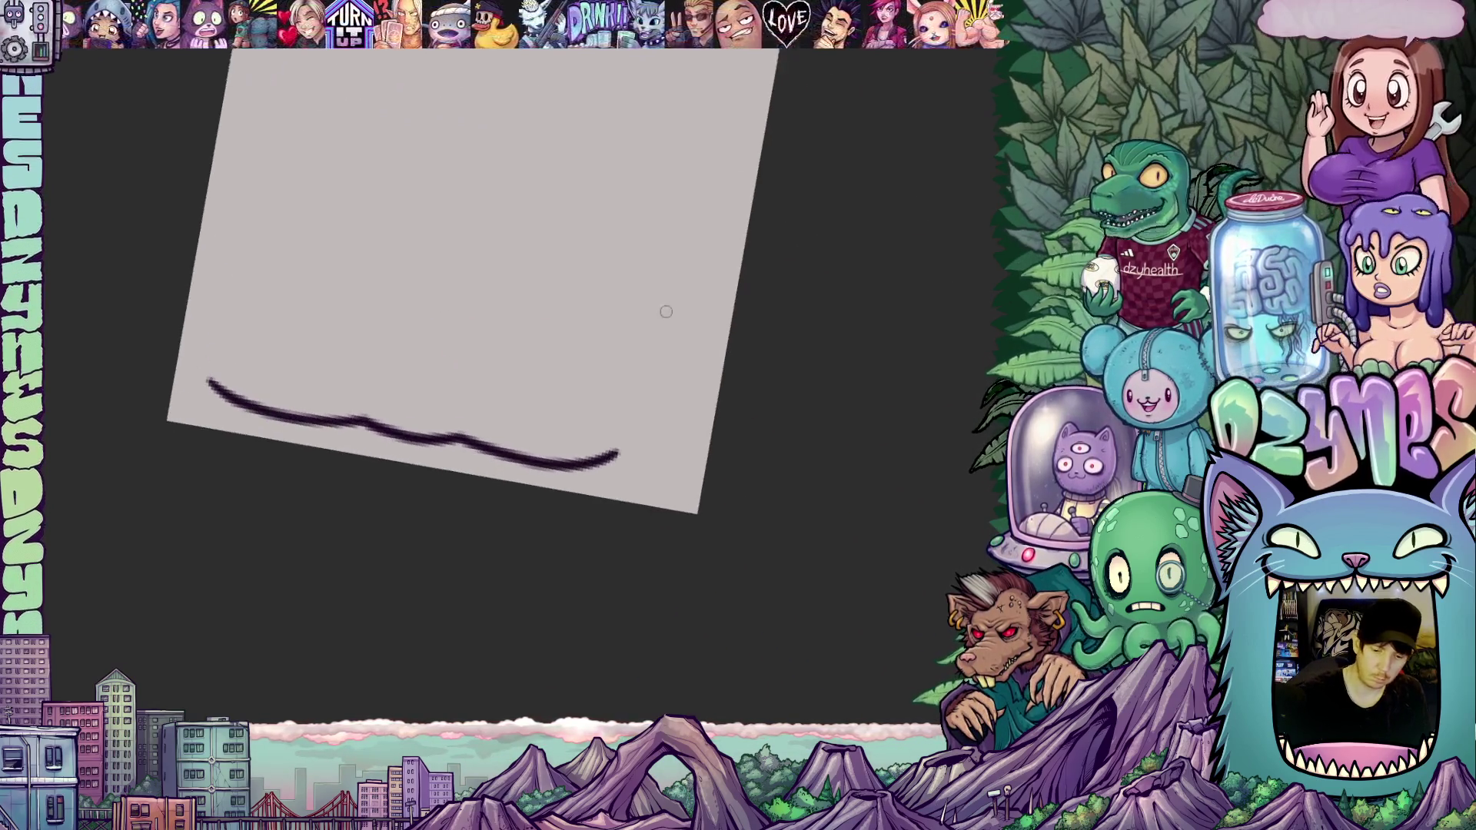
Step: Draw the bubble's bottom edge and a small pointed tail, redoing the misdrawn tail
{"action": "mouse_move", "coordinate": [669, 251]}
{"action": "left_mouse_down"}
{"action": "mouse_move", "coordinate": [667, 357]}
{"action": "mouse_move", "coordinate": [630, 454]}
{"action": "mouse_move", "coordinate": [679, 452]}
{"action": "mouse_move", "coordinate": [634, 576]}
{"action": "left_mouse_up"}
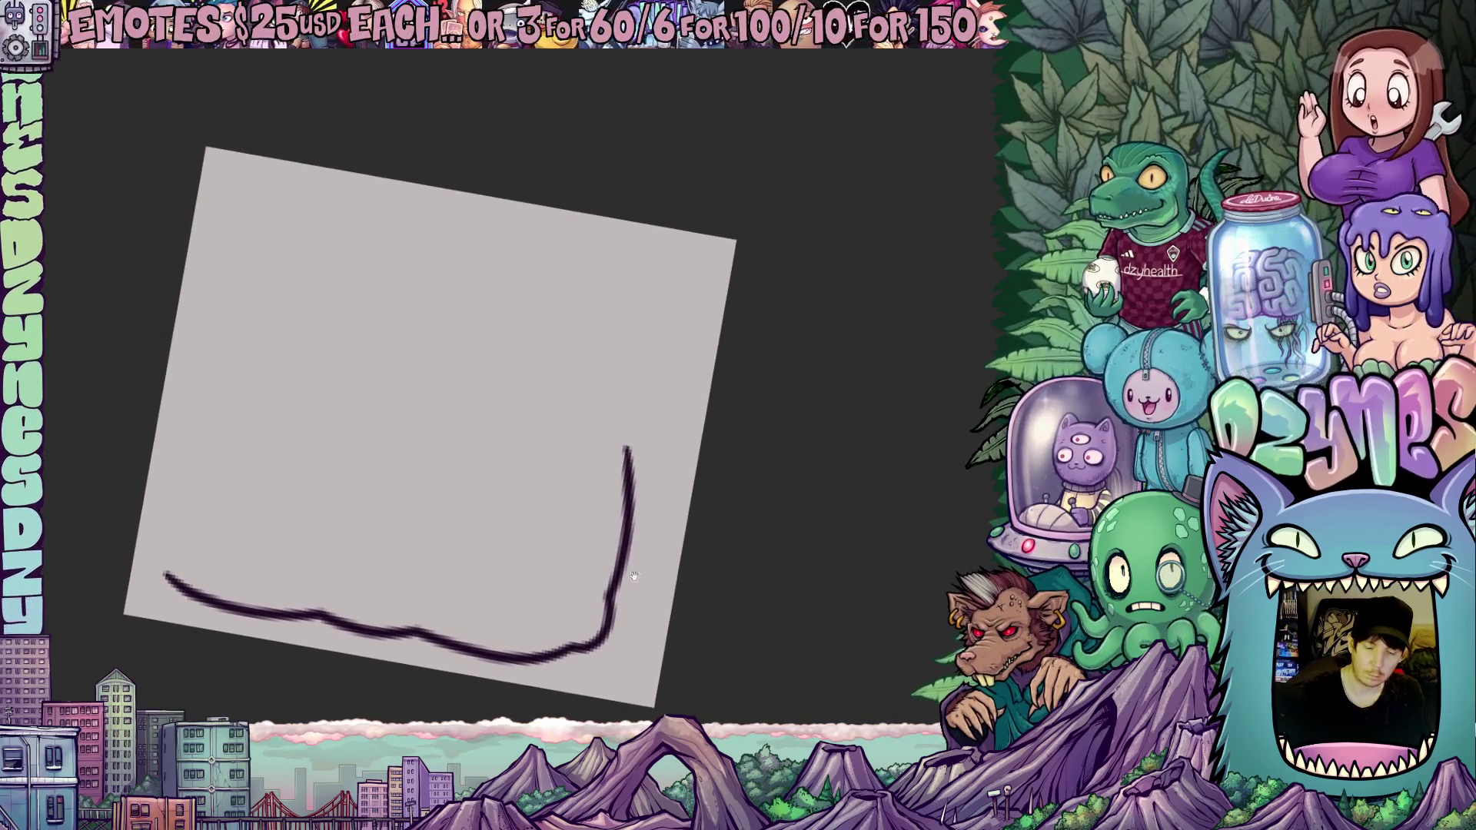
{"action": "mouse_move", "coordinate": [628, 466]}
{"action": "left_mouse_down"}
{"action": "mouse_move", "coordinate": [637, 426]}
{"action": "mouse_move", "coordinate": [575, 573]}
{"action": "mouse_move", "coordinate": [492, 500]}
{"action": "left_mouse_up"}
{"action": "left_click_drag", "start_coordinate": [487, 436], "coordinate": [511, 485]}
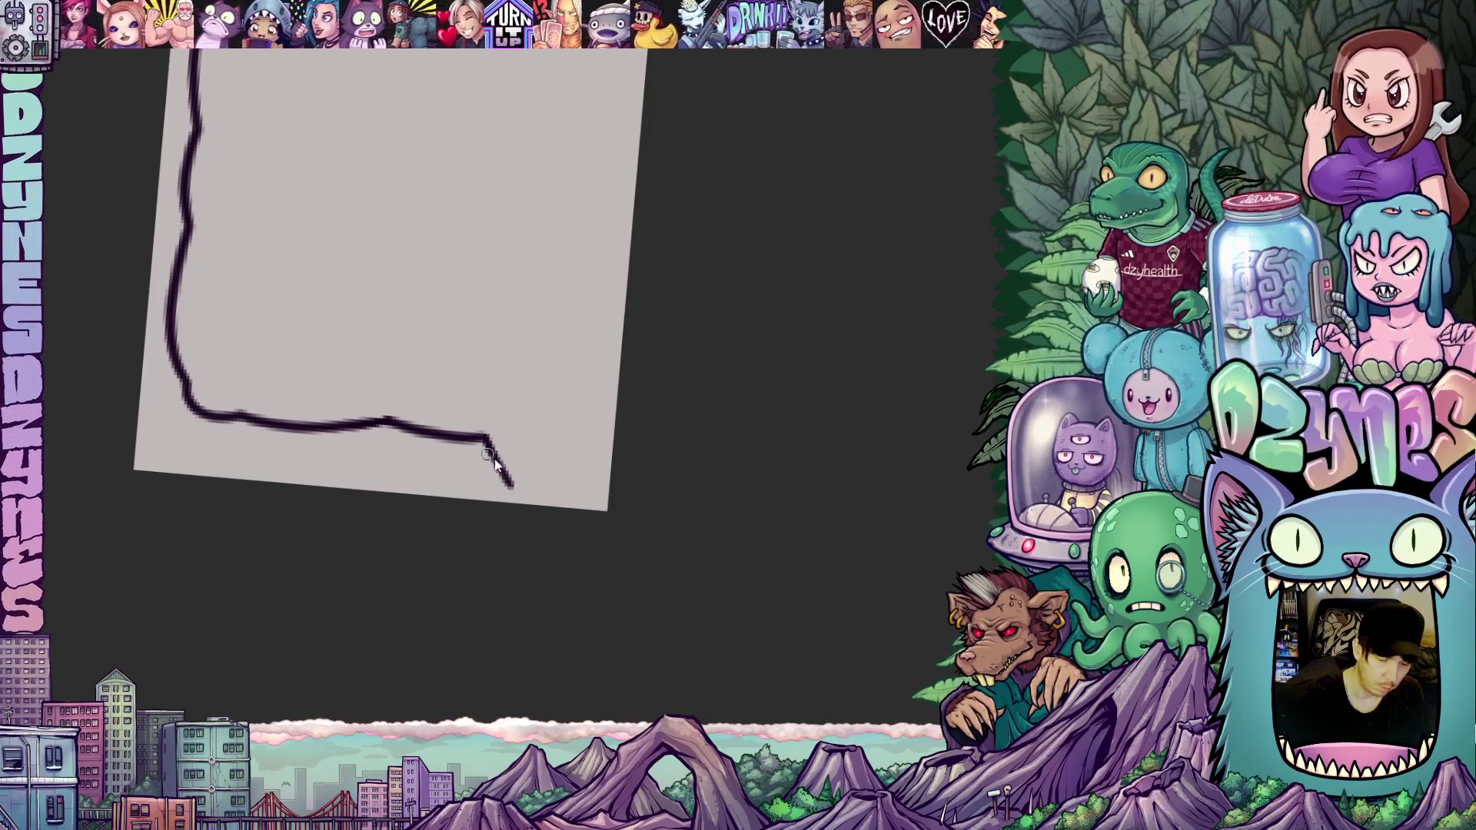
{"action": "key", "text": "ctrl+z"}
{"action": "key", "text": "ctrl+z"}
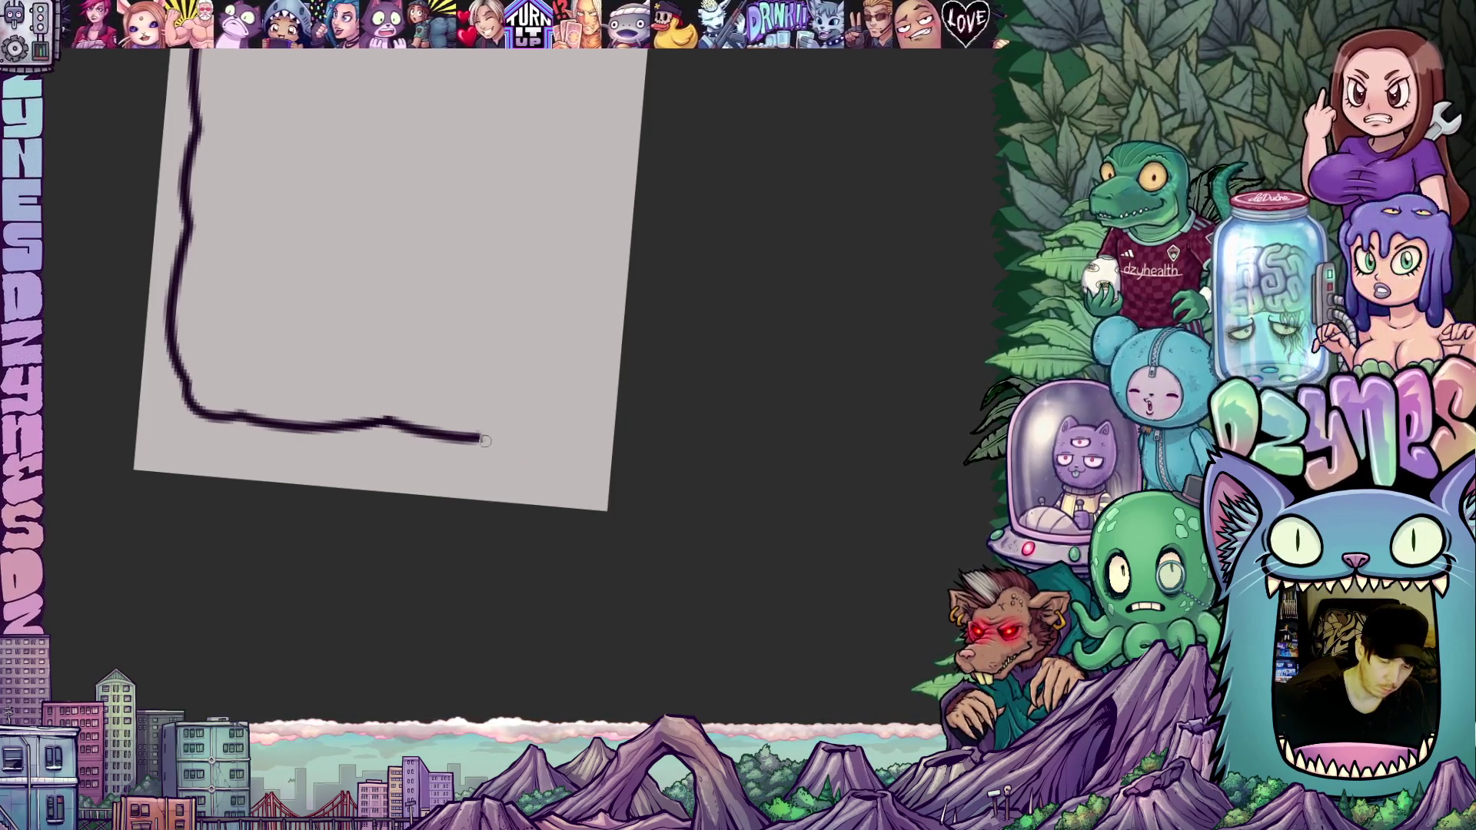
{"action": "mouse_move", "coordinate": [474, 439]}
{"action": "left_mouse_down"}
{"action": "mouse_move", "coordinate": [492, 480]}
{"action": "mouse_move", "coordinate": [497, 440]}
{"action": "left_mouse_up"}
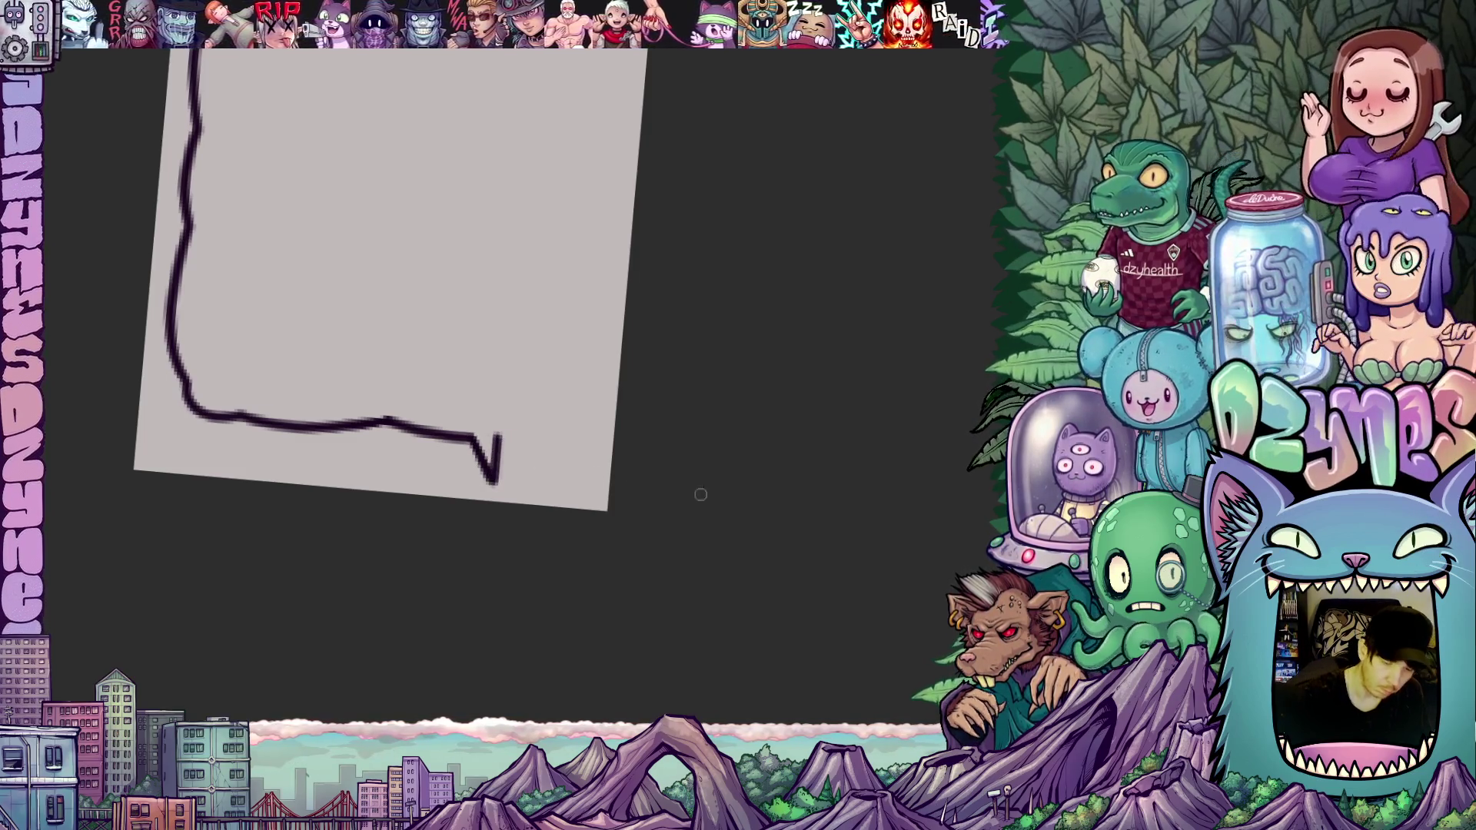
Step: Tilt the view and draw the bubble's right side upward
{"action": "left_click_drag", "start_coordinate": [698, 491], "coordinate": [816, 390]}
{"action": "mouse_move", "coordinate": [603, 475]}
{"action": "left_mouse_down"}
{"action": "mouse_move", "coordinate": [698, 432]}
{"action": "mouse_move", "coordinate": [713, 386]}
{"action": "mouse_move", "coordinate": [696, 360]}
{"action": "left_mouse_up"}
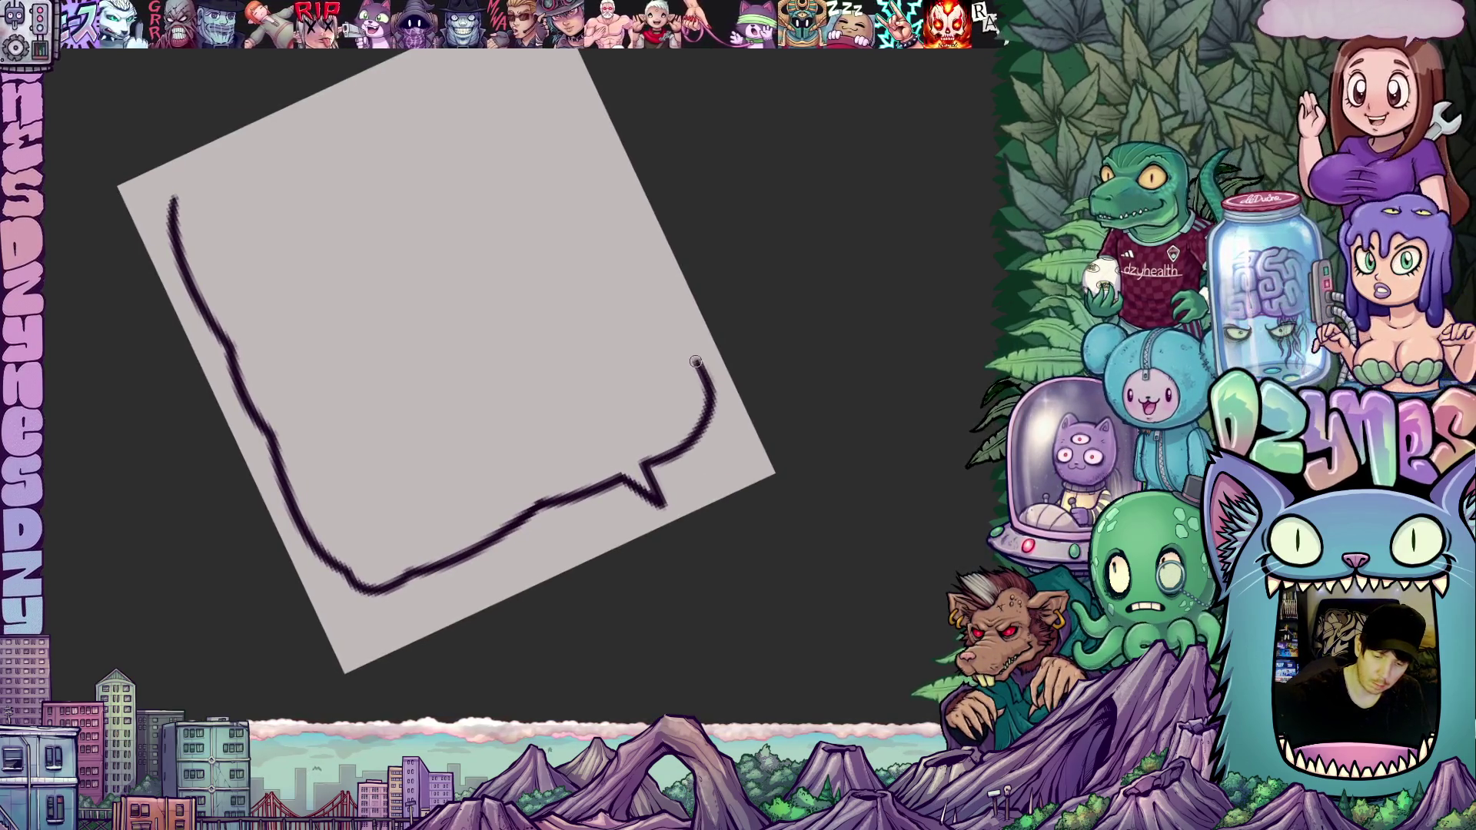
{"action": "left_click_drag", "start_coordinate": [840, 455], "coordinate": [715, 682]}
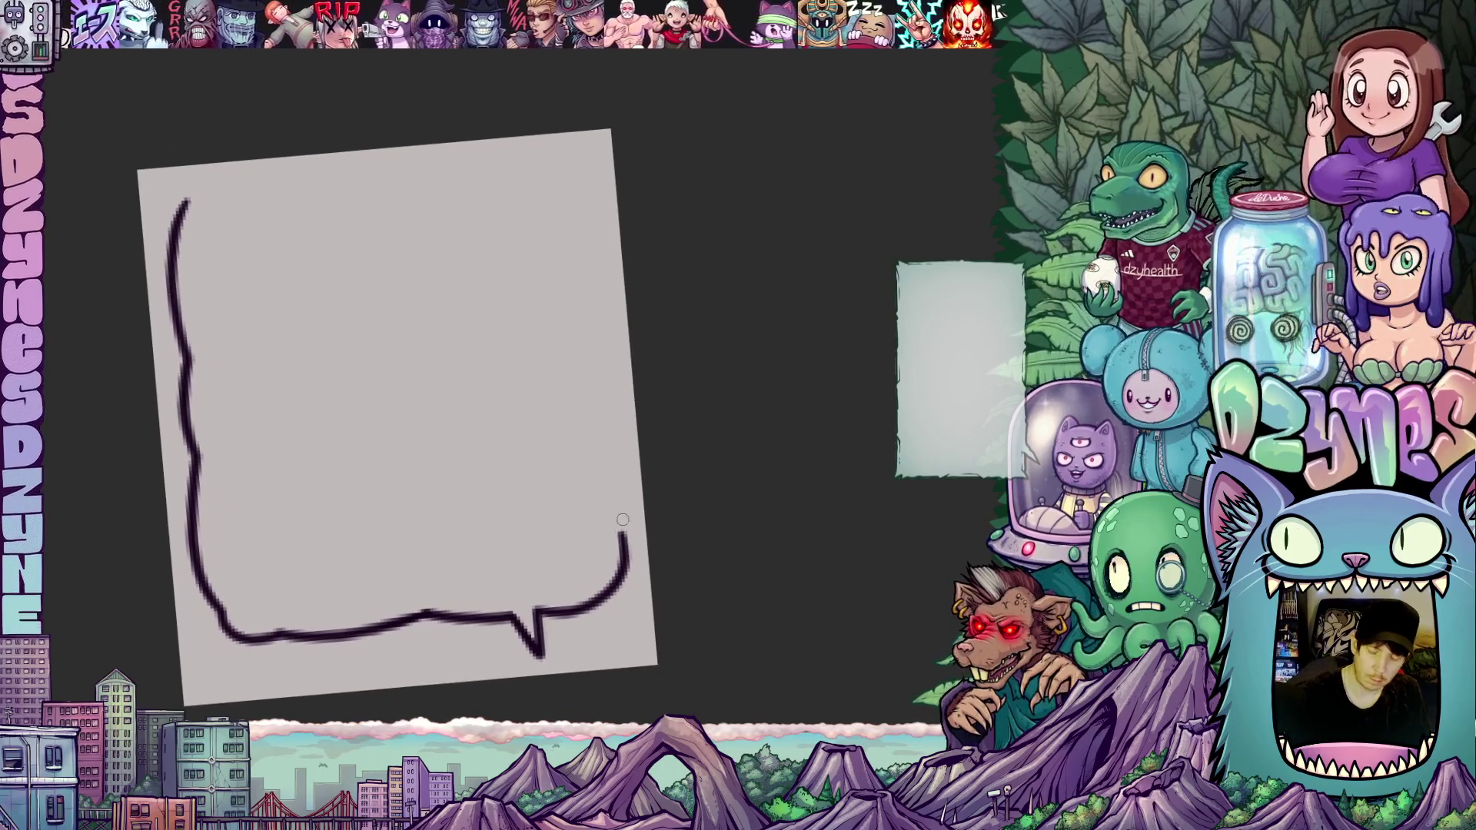
{"action": "left_click_drag", "start_coordinate": [624, 541], "coordinate": [595, 297]}
Step: Extend the lower-left and left sides, and carry the right side up along the top
{"action": "mouse_move", "coordinate": [684, 430]}
{"action": "left_mouse_down"}
{"action": "mouse_move", "coordinate": [788, 528]}
{"action": "mouse_move", "coordinate": [821, 422]}
{"action": "mouse_move", "coordinate": [815, 330]}
{"action": "left_mouse_up"}
{"action": "mouse_move", "coordinate": [582, 498]}
{"action": "left_mouse_down"}
{"action": "mouse_move", "coordinate": [728, 556]}
{"action": "mouse_move", "coordinate": [833, 530]}
{"action": "mouse_move", "coordinate": [823, 449]}
{"action": "mouse_move", "coordinate": [776, 430]}
{"action": "left_mouse_up"}
{"action": "mouse_move", "coordinate": [448, 440]}
{"action": "left_mouse_down"}
{"action": "mouse_move", "coordinate": [415, 511]}
{"action": "mouse_move", "coordinate": [434, 530]}
{"action": "left_mouse_up"}
{"action": "left_click_drag", "start_coordinate": [676, 469], "coordinate": [761, 331]}
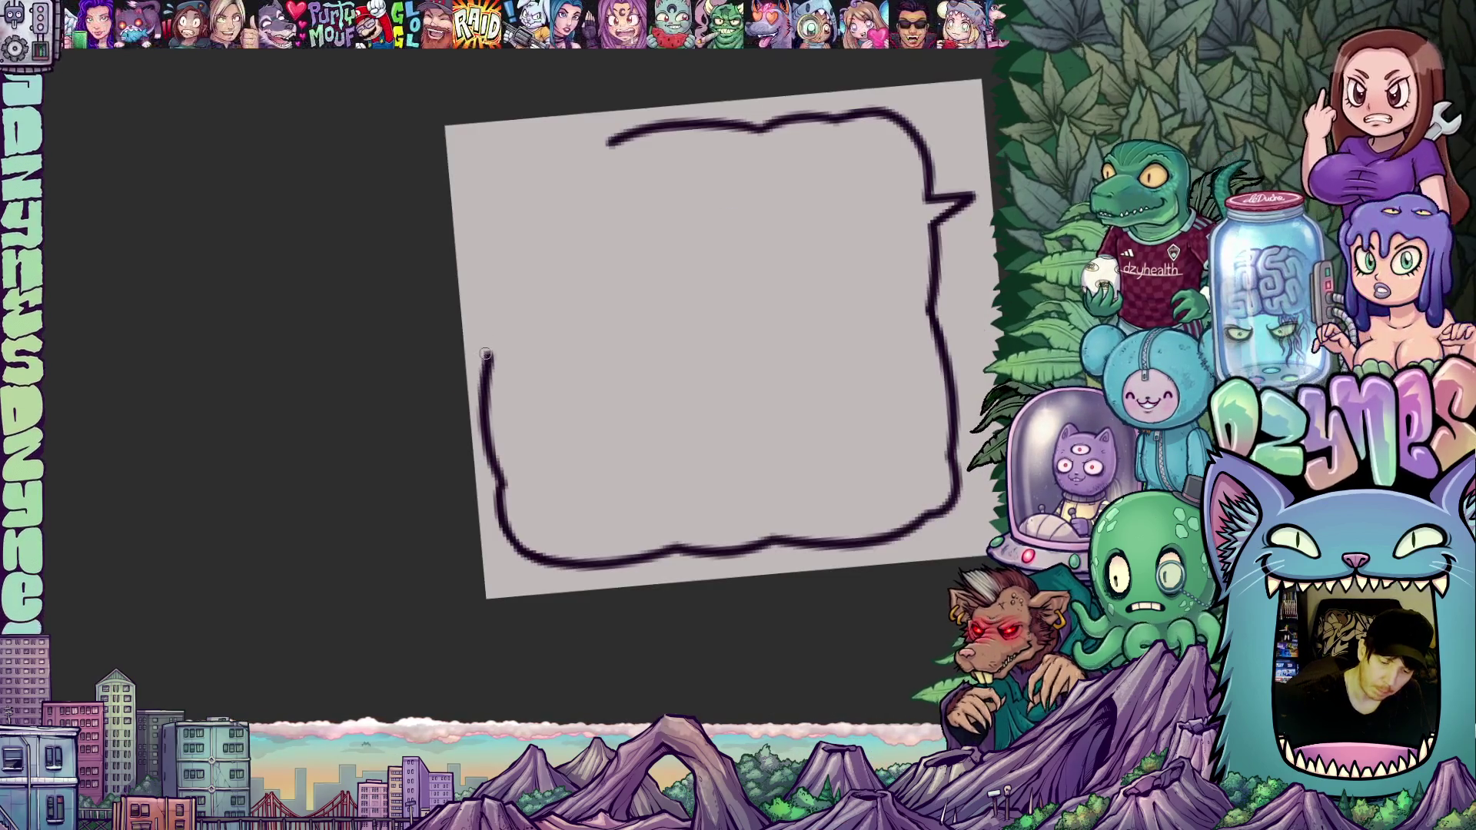
{"action": "left_click_drag", "start_coordinate": [492, 363], "coordinate": [477, 280]}
{"action": "mouse_move", "coordinate": [769, 415]}
{"action": "left_mouse_down"}
{"action": "mouse_move", "coordinate": [776, 462]}
{"action": "mouse_move", "coordinate": [743, 541]}
{"action": "left_mouse_up"}
{"action": "mouse_move", "coordinate": [695, 442]}
{"action": "left_mouse_down"}
{"action": "mouse_move", "coordinate": [702, 347]}
{"action": "mouse_move", "coordinate": [652, 290]}
{"action": "mouse_move", "coordinate": [615, 294]}
{"action": "left_mouse_up"}
Step: Redraw the top-right of the outline so the right side meets the top edge
{"action": "key", "text": "ctrl+z"}
{"action": "mouse_move", "coordinate": [698, 445]}
{"action": "left_mouse_down"}
{"action": "mouse_move", "coordinate": [687, 323]}
{"action": "mouse_move", "coordinate": [635, 287]}
{"action": "mouse_move", "coordinate": [587, 302]}
{"action": "left_mouse_up"}
{"action": "mouse_move", "coordinate": [725, 528]}
{"action": "left_mouse_down"}
{"action": "mouse_move", "coordinate": [802, 359]}
{"action": "mouse_move", "coordinate": [750, 405]}
{"action": "left_mouse_up"}
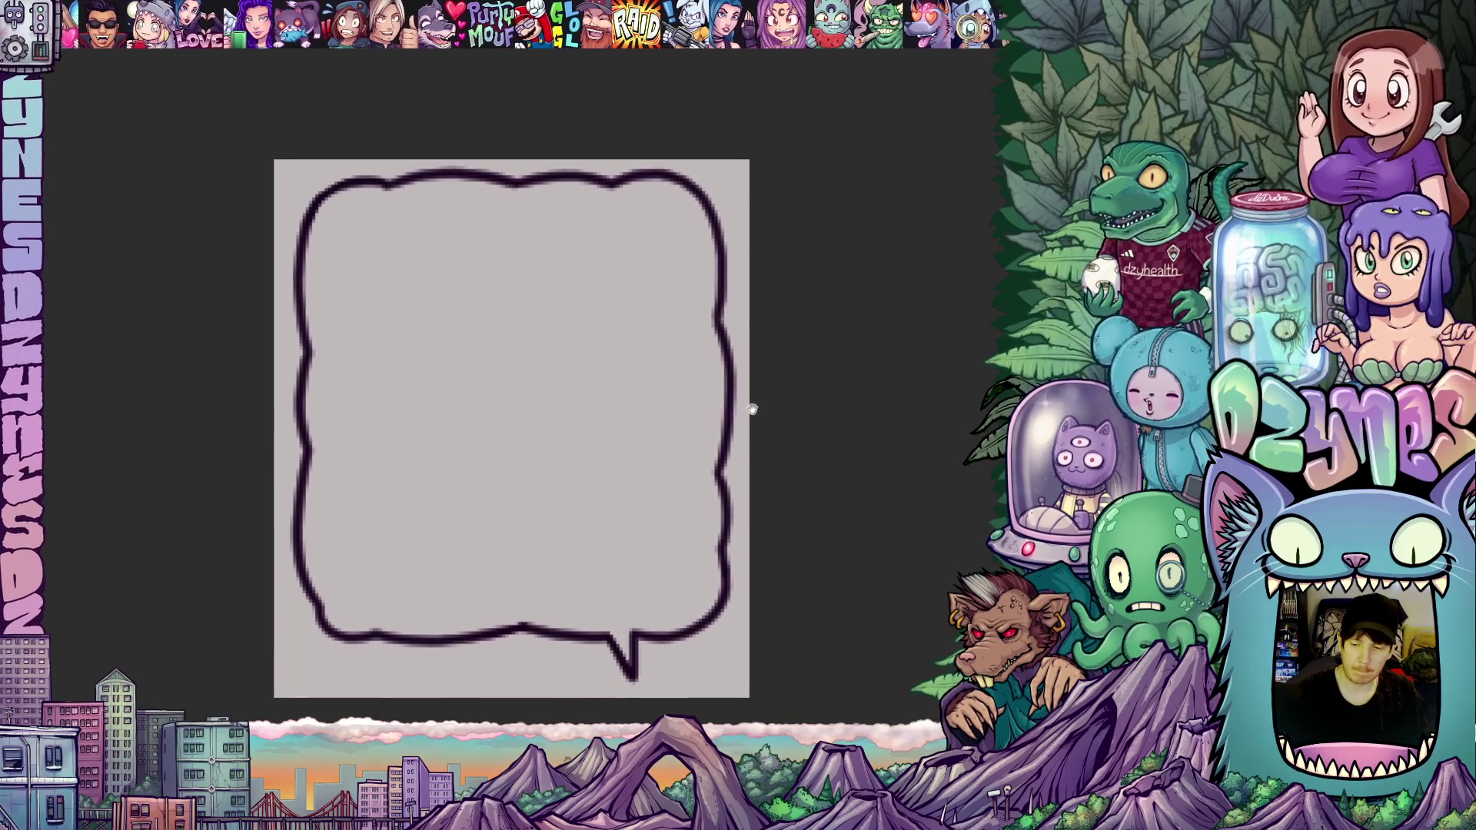
{"action": "left_click_drag", "start_coordinate": [710, 497], "coordinate": [662, 521]}
{"action": "key", "text": "ctrl+z"}
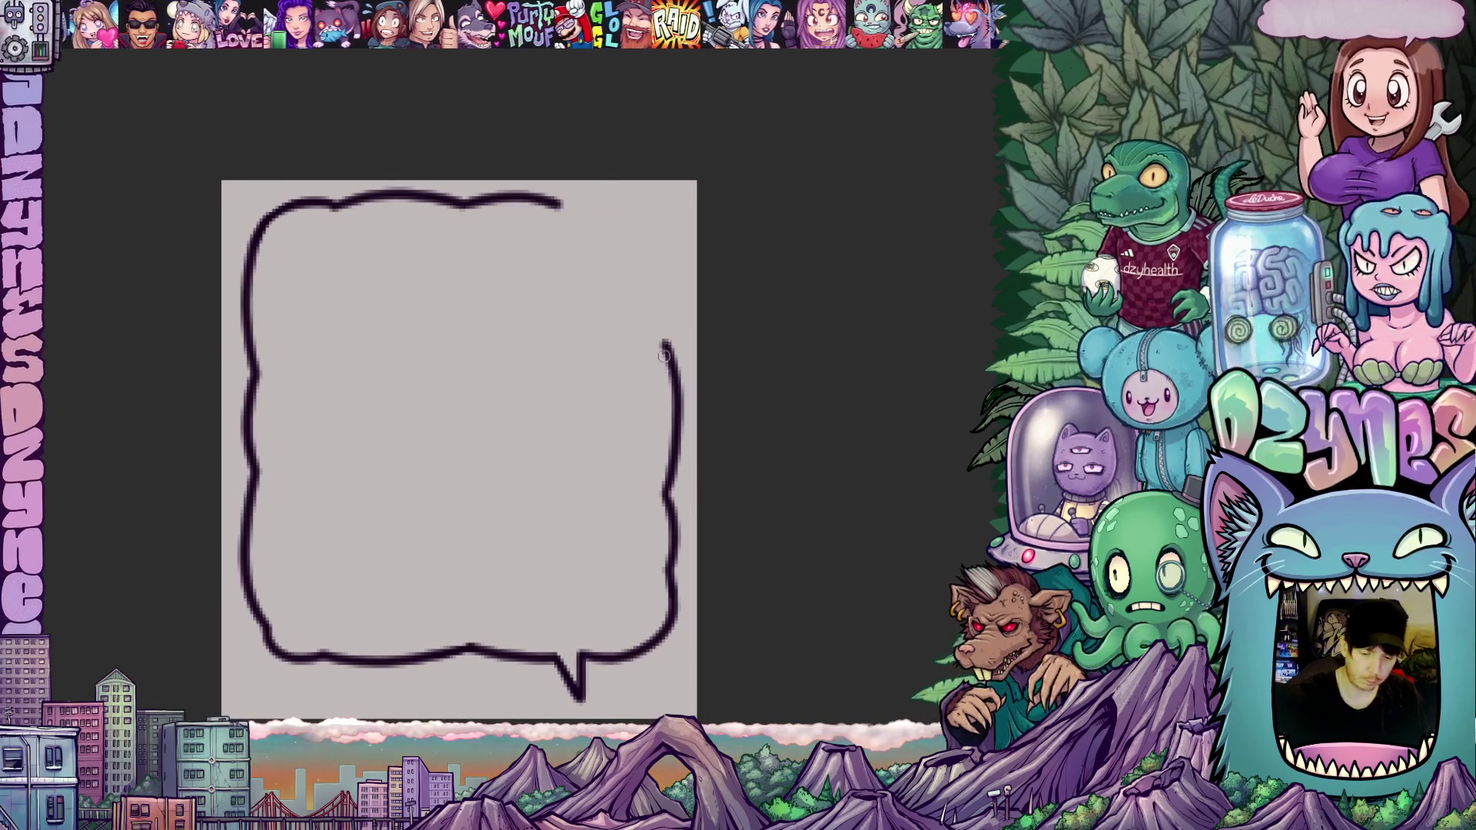
{"action": "mouse_move", "coordinate": [666, 344]}
{"action": "left_mouse_down"}
{"action": "mouse_move", "coordinate": [674, 260]}
{"action": "mouse_move", "coordinate": [647, 206]}
{"action": "left_mouse_up"}
Step: Zoom out and rotate the view to check the closed bubble outline
{"action": "left_click_drag", "start_coordinate": [707, 381], "coordinate": [338, 396]}
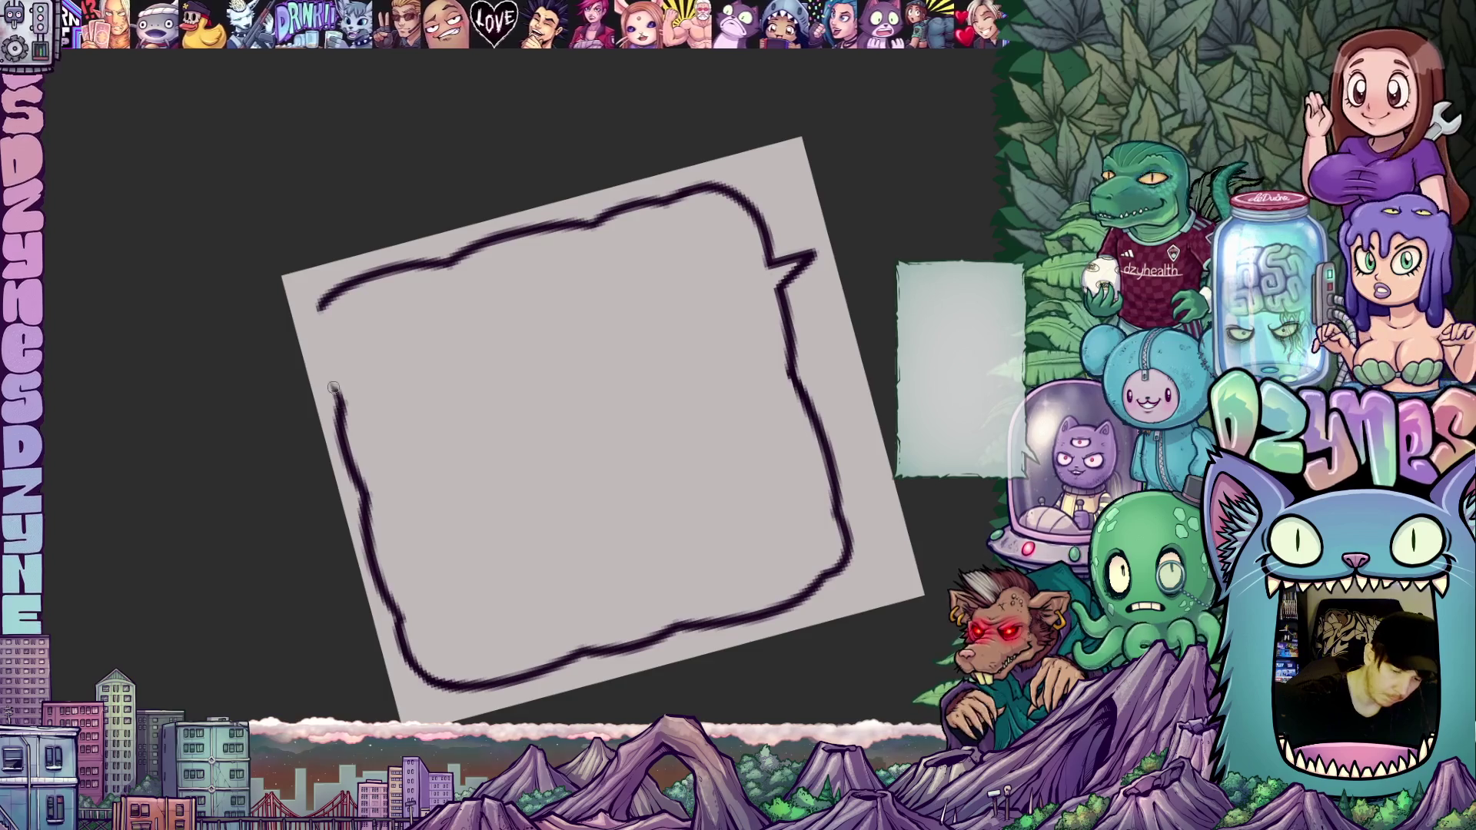
{"action": "mouse_move", "coordinate": [315, 327]}
{"action": "left_mouse_down"}
{"action": "mouse_move", "coordinate": [682, 650]}
{"action": "mouse_move", "coordinate": [678, 623]}
{"action": "mouse_move", "coordinate": [769, 527]}
{"action": "mouse_move", "coordinate": [780, 578]}
{"action": "left_mouse_up"}
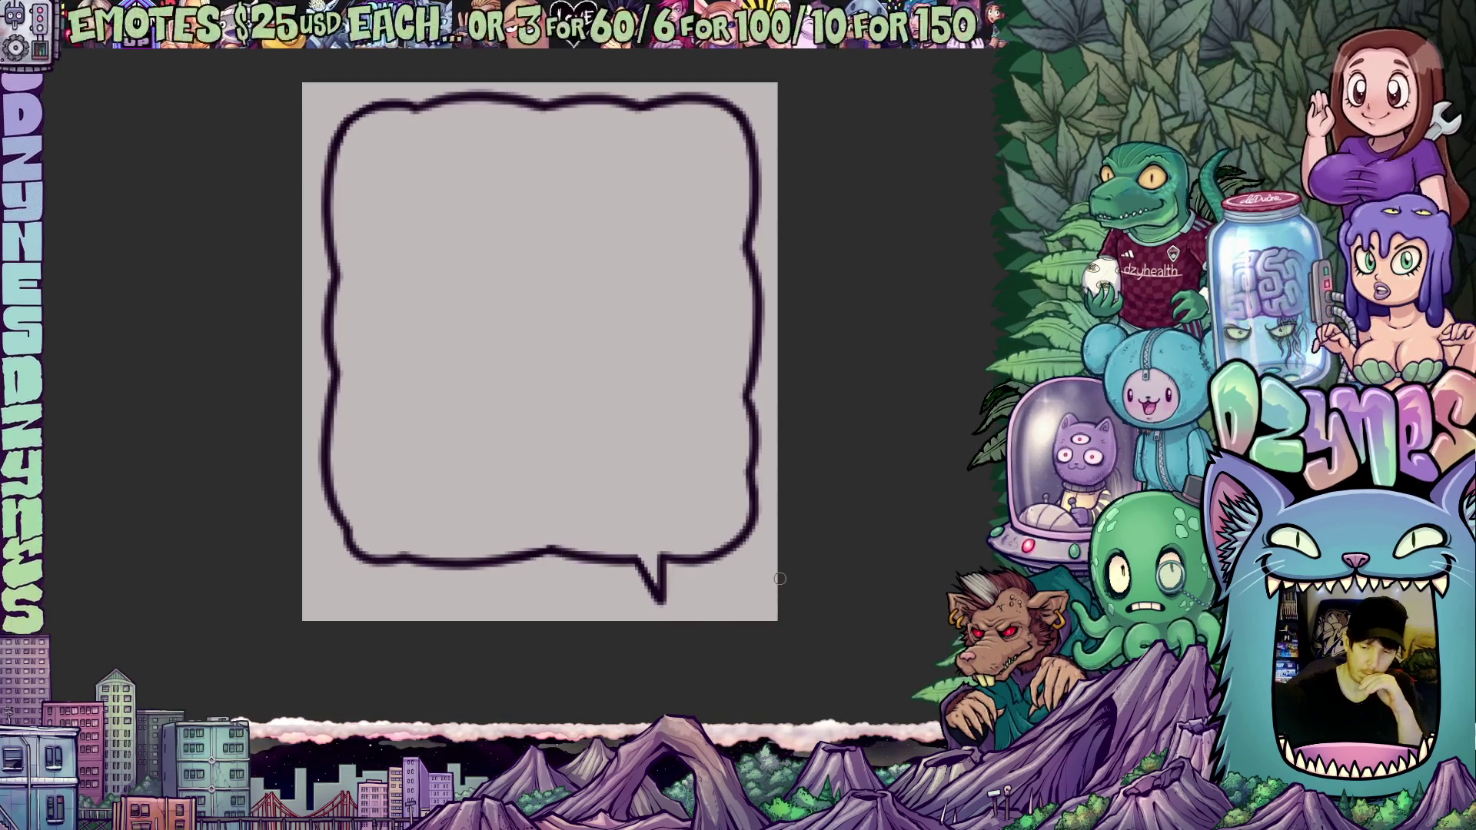
{"action": "scroll", "coordinate": [662, 478], "scroll_direction": "down", "scroll_amount": 5}
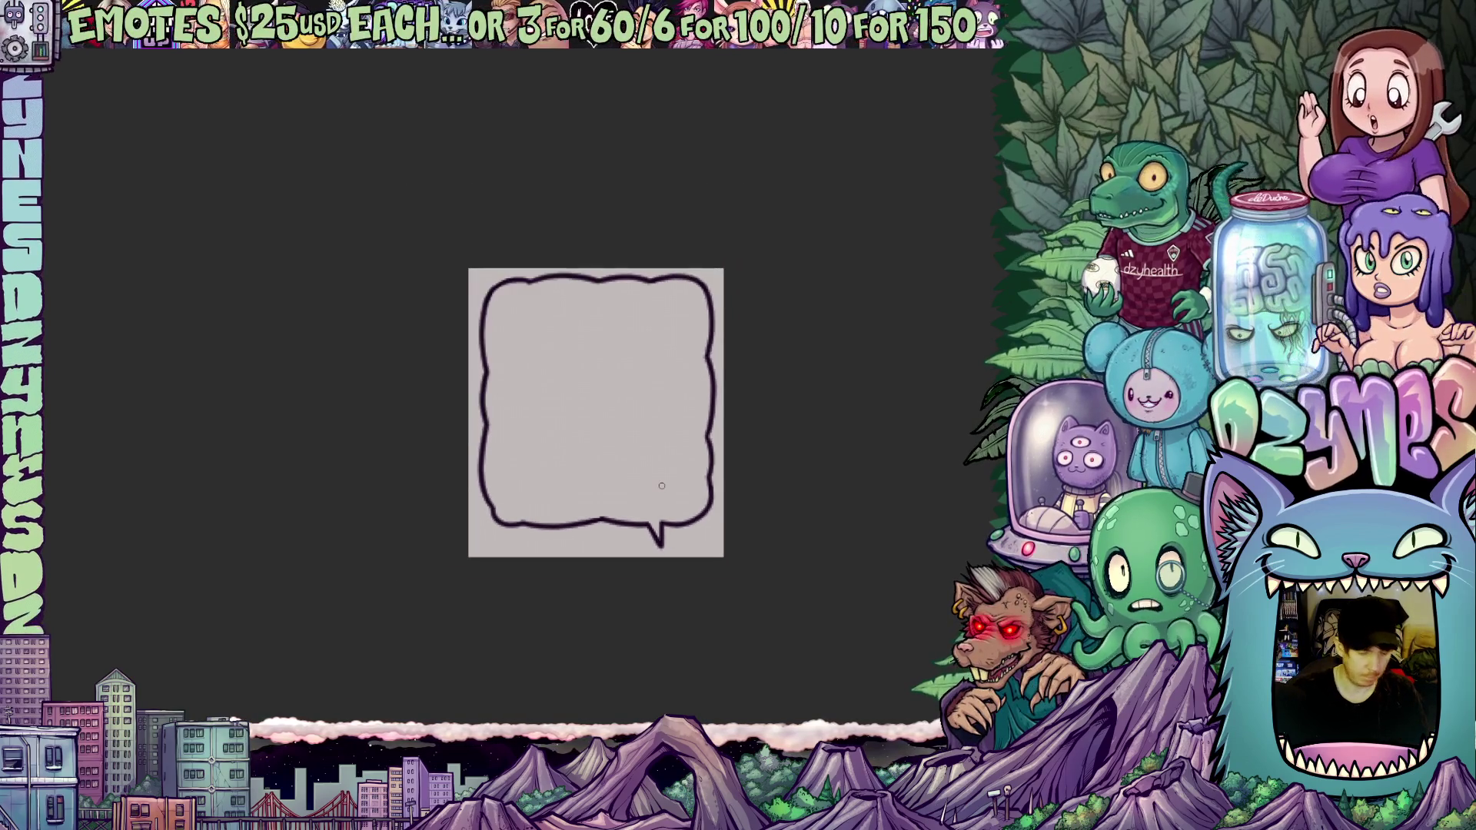
{"action": "mouse_move", "coordinate": [662, 484]}
{"action": "left_mouse_down"}
{"action": "mouse_move", "coordinate": [876, 368]}
{"action": "mouse_move", "coordinate": [841, 221]}
{"action": "left_mouse_up"}
{"action": "scroll", "coordinate": [561, 433], "scroll_direction": "up", "scroll_amount": 3}
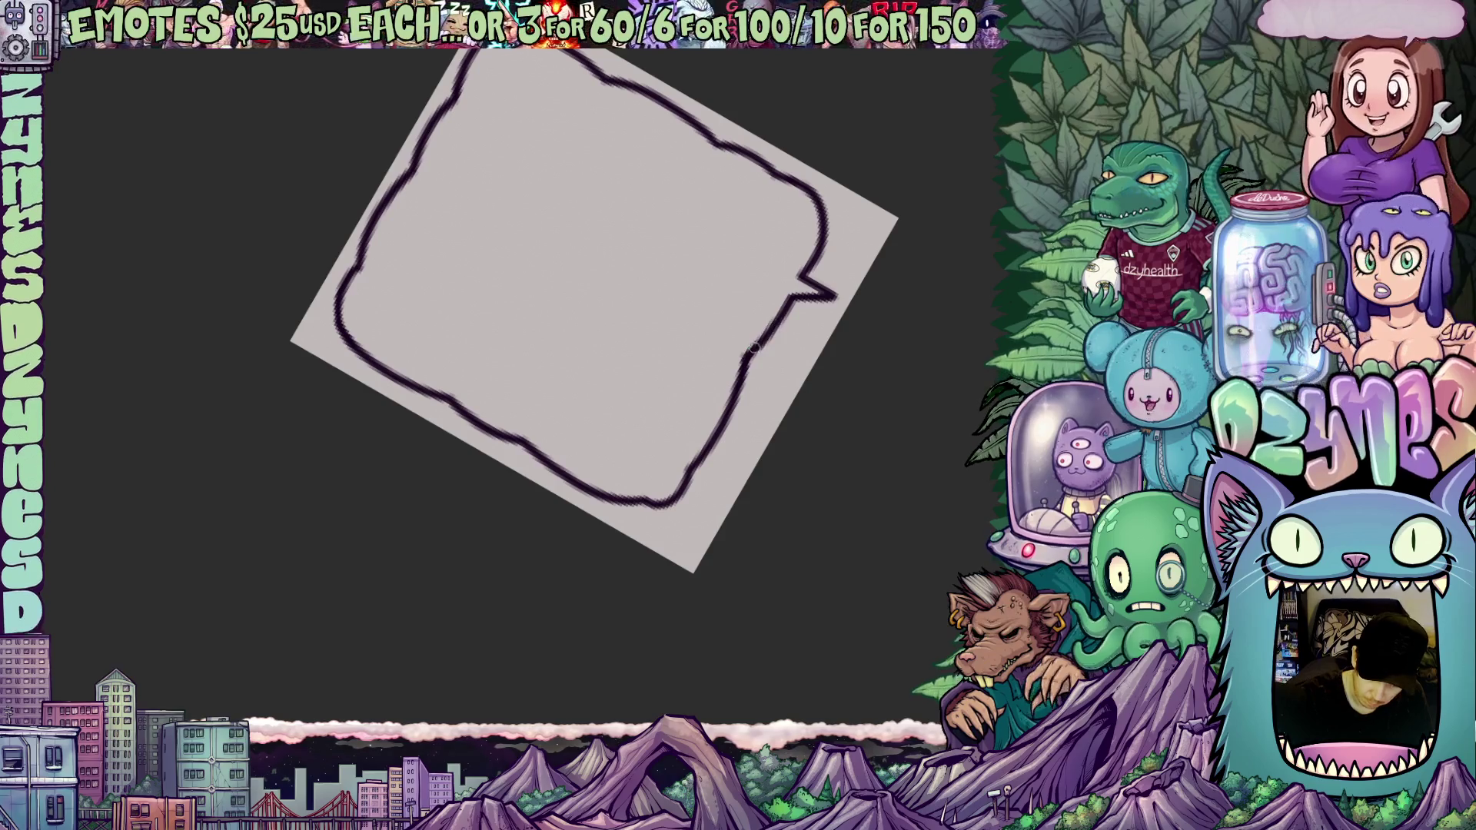
Step: Rotate the canvas view back upright and rezoom to frame the bubble
{"action": "mouse_move", "coordinate": [874, 307]}
{"action": "left_mouse_down"}
{"action": "mouse_move", "coordinate": [818, 501]}
{"action": "mouse_move", "coordinate": [773, 514]}
{"action": "left_mouse_up"}
{"action": "scroll", "coordinate": [816, 509], "scroll_direction": "down", "scroll_amount": 5}
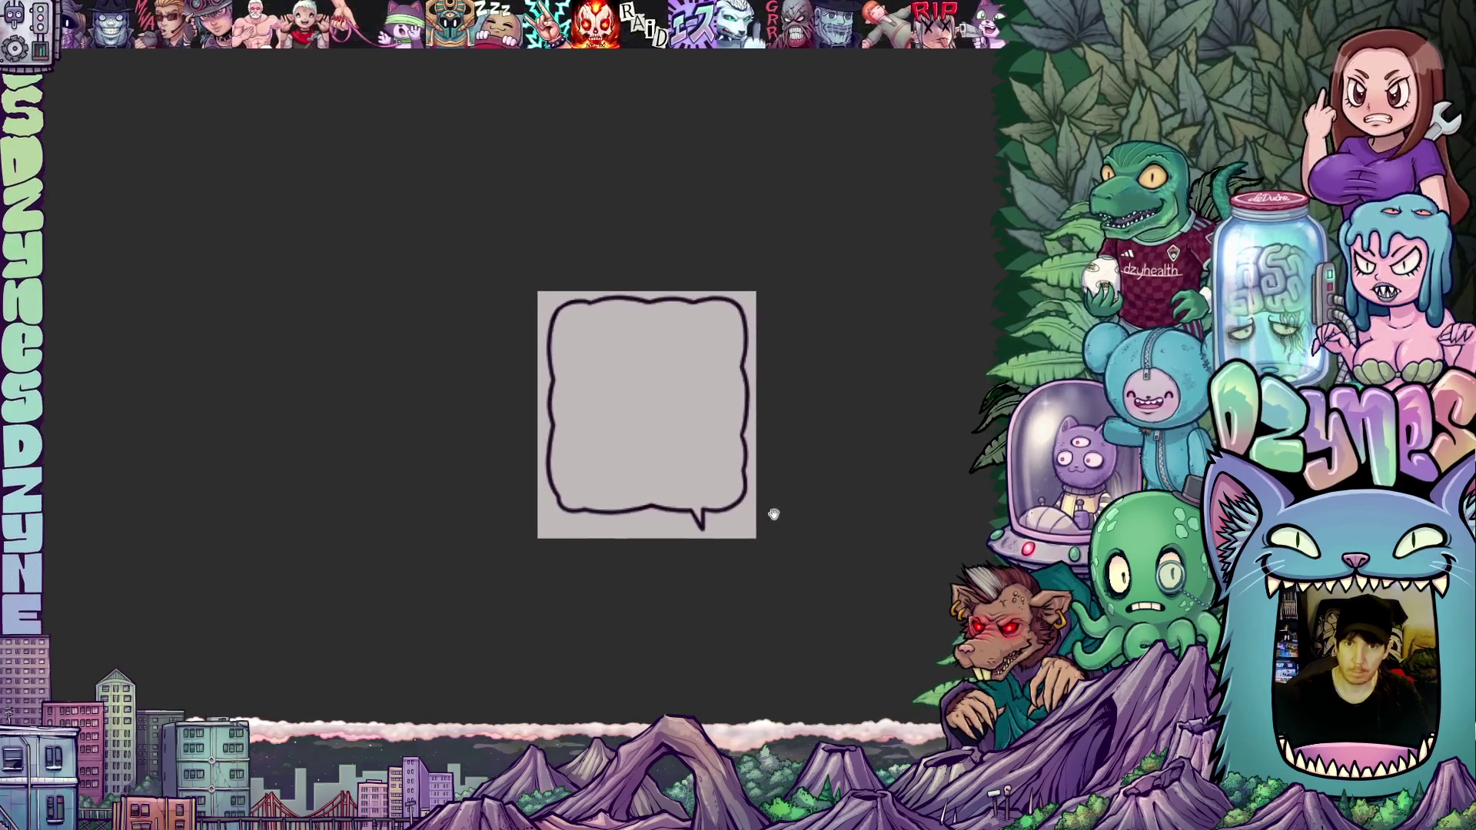
{"action": "scroll", "coordinate": [740, 587], "scroll_direction": "up", "scroll_amount": 2}
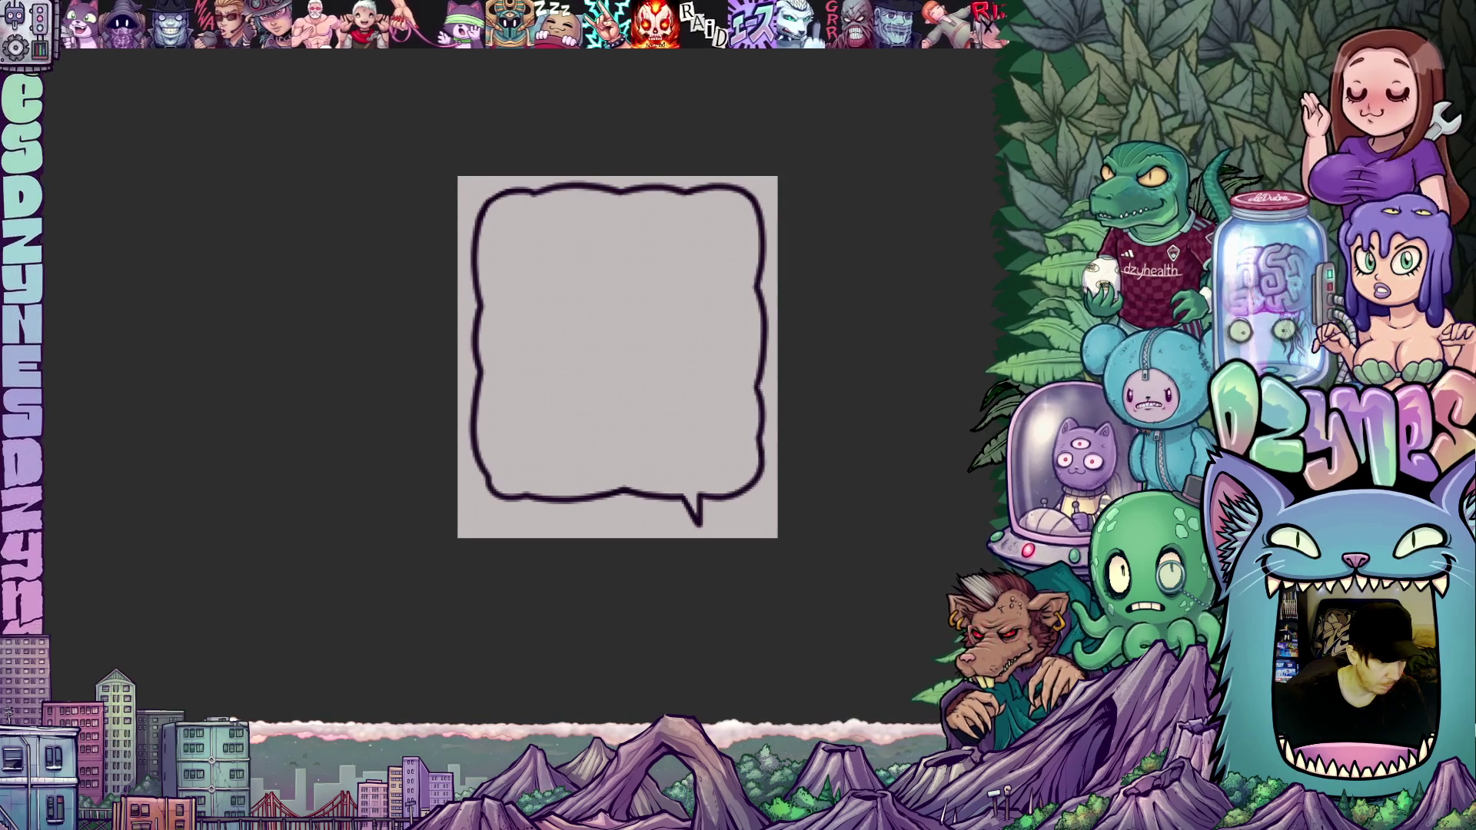
{"action": "mouse_move", "coordinate": [69, 341]}
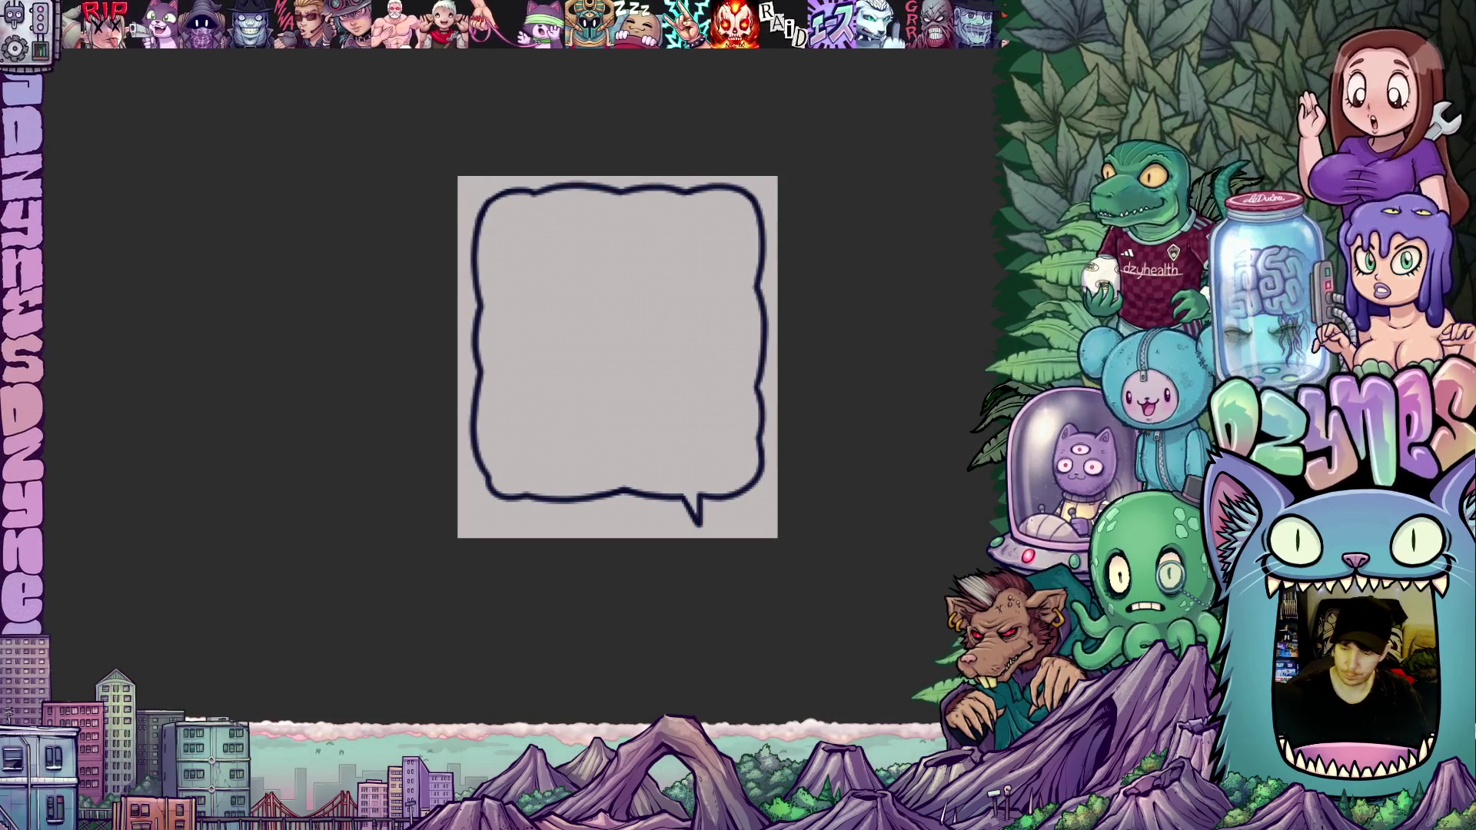
Step: Lasso-fill the bubble's interior with light lavender, then enlarge the brush
{"action": "left_click_drag", "start_coordinate": [870, 485], "coordinate": [804, 471]}
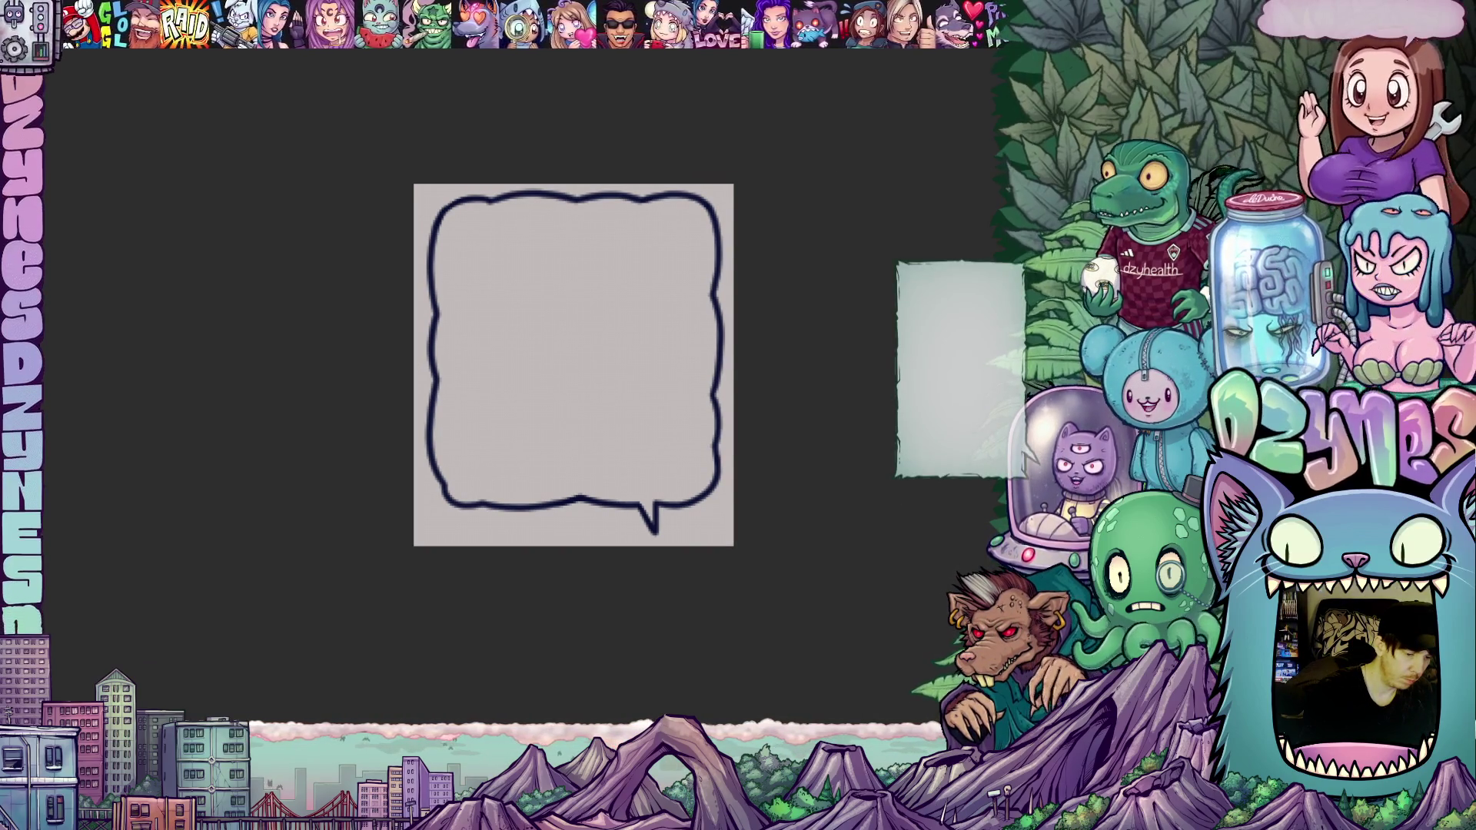
{"action": "mouse_move", "coordinate": [761, 530]}
{"action": "left_mouse_down"}
{"action": "mouse_move", "coordinate": [362, 402]}
{"action": "mouse_move", "coordinate": [748, 501]}
{"action": "left_mouse_up"}
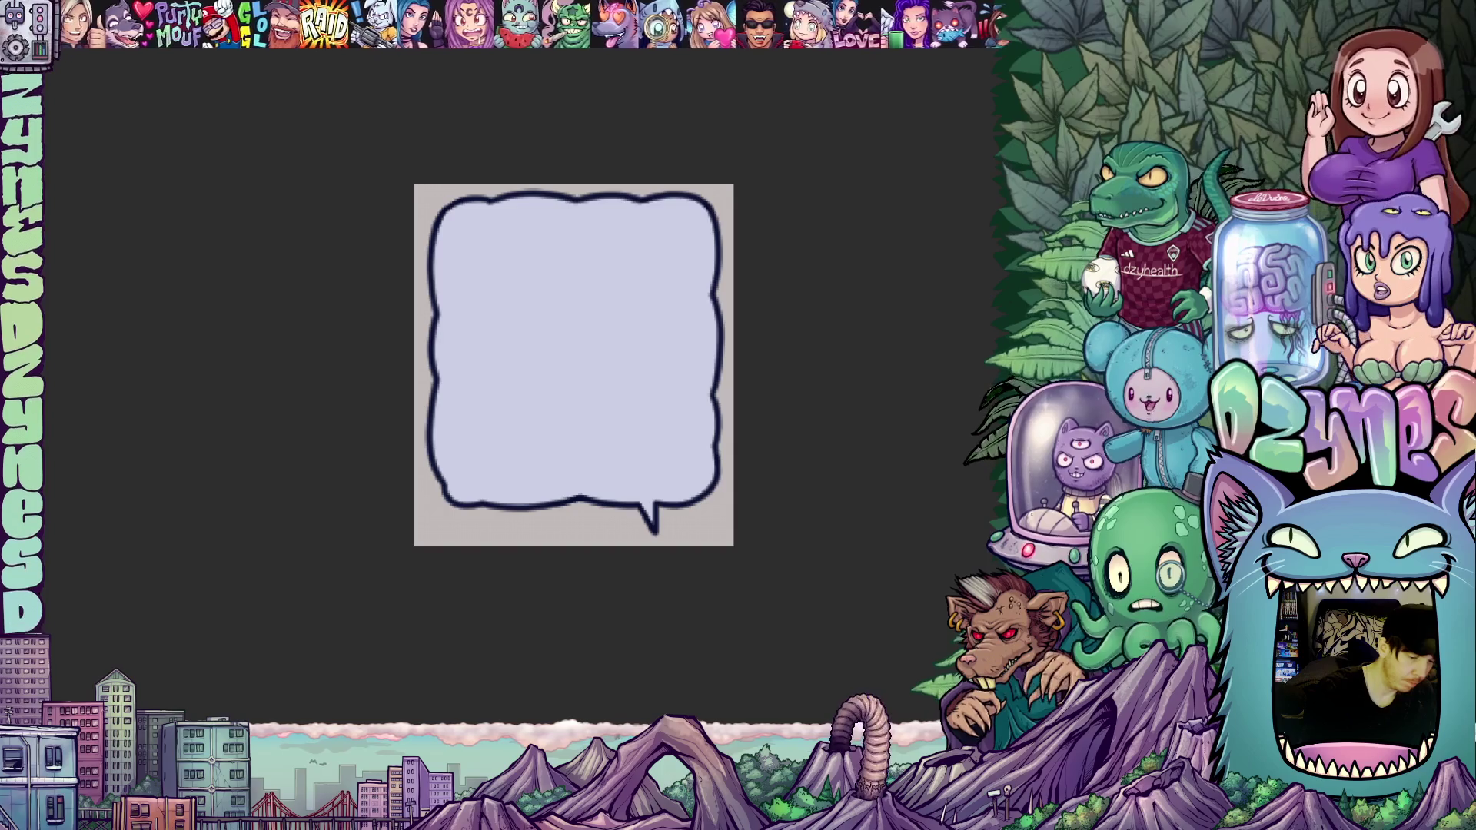
{"action": "key", "text": "bracketright"}
{"action": "key", "text": "bracketright"}
{"action": "key", "text": "bracketright"}
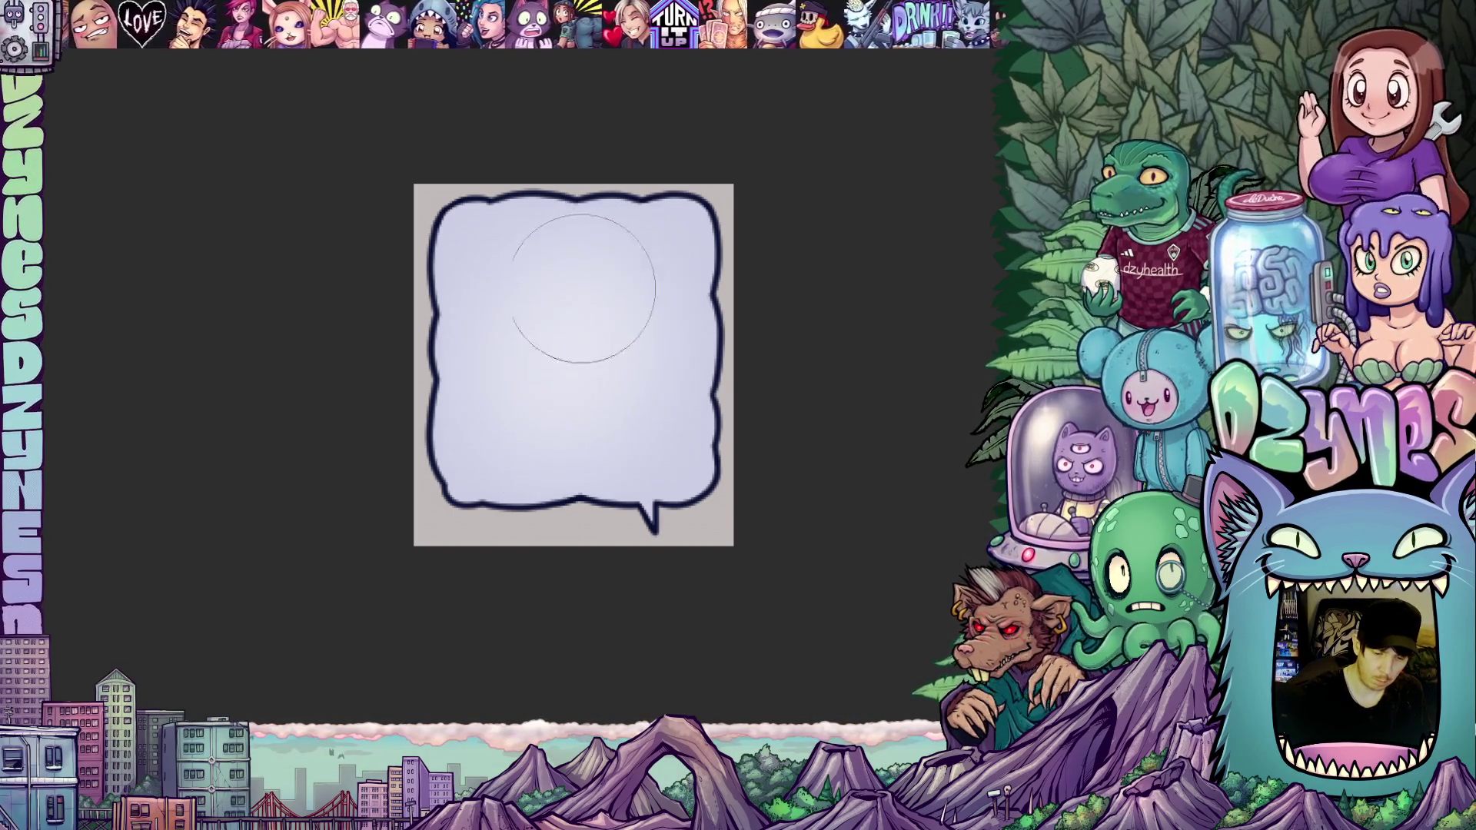
Step: Airbrush the bubble's centre nearly white and hide the grey Paper layer to show transparency
{"action": "left_click_drag", "start_coordinate": [533, 269], "coordinate": [537, 372]}
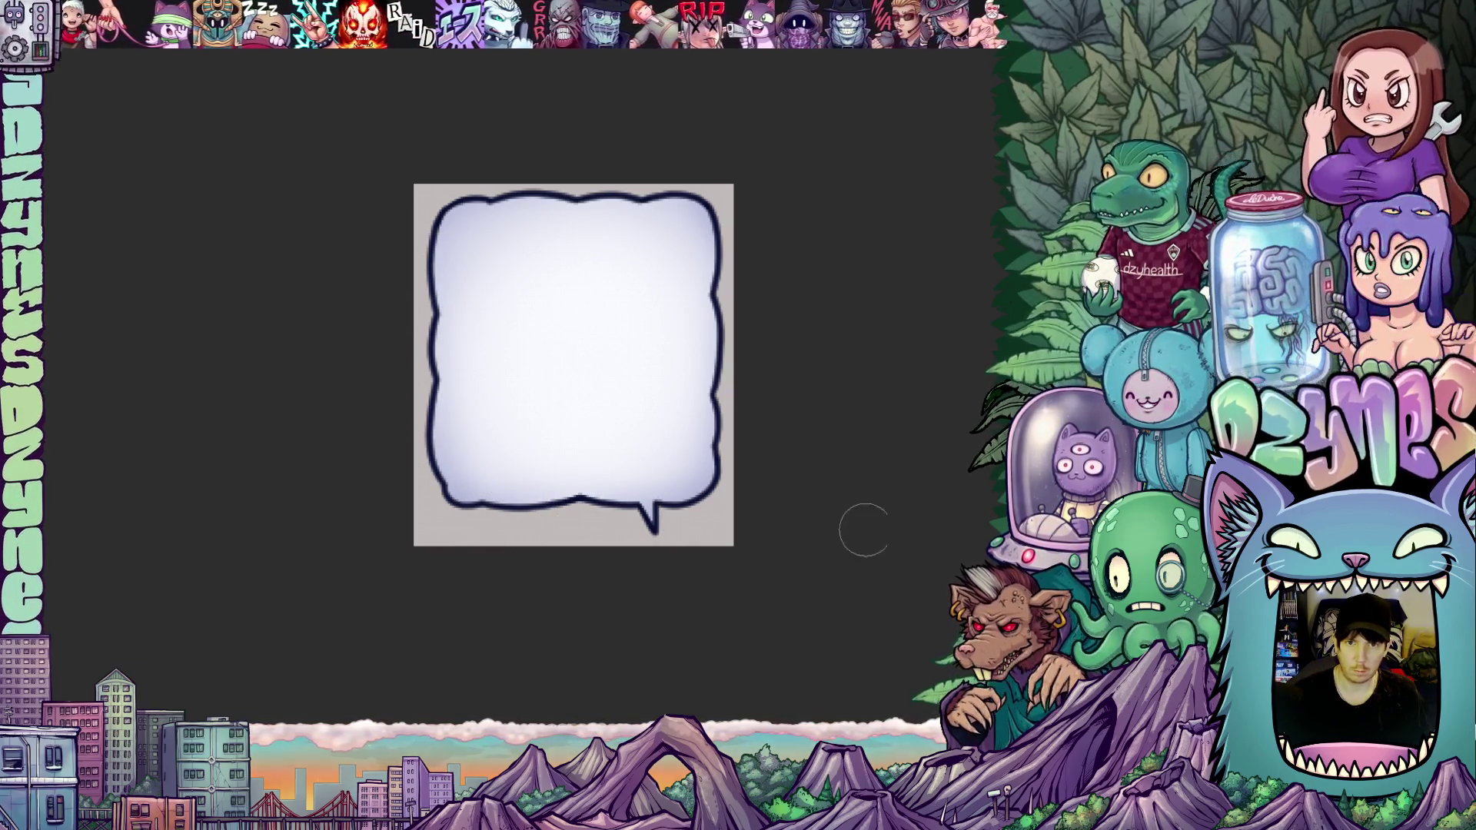
{"action": "mouse_move", "coordinate": [862, 537]}
{"action": "left_mouse_down"}
{"action": "mouse_move", "coordinate": [883, 521]}
{"action": "mouse_move", "coordinate": [897, 534]}
{"action": "left_mouse_up"}
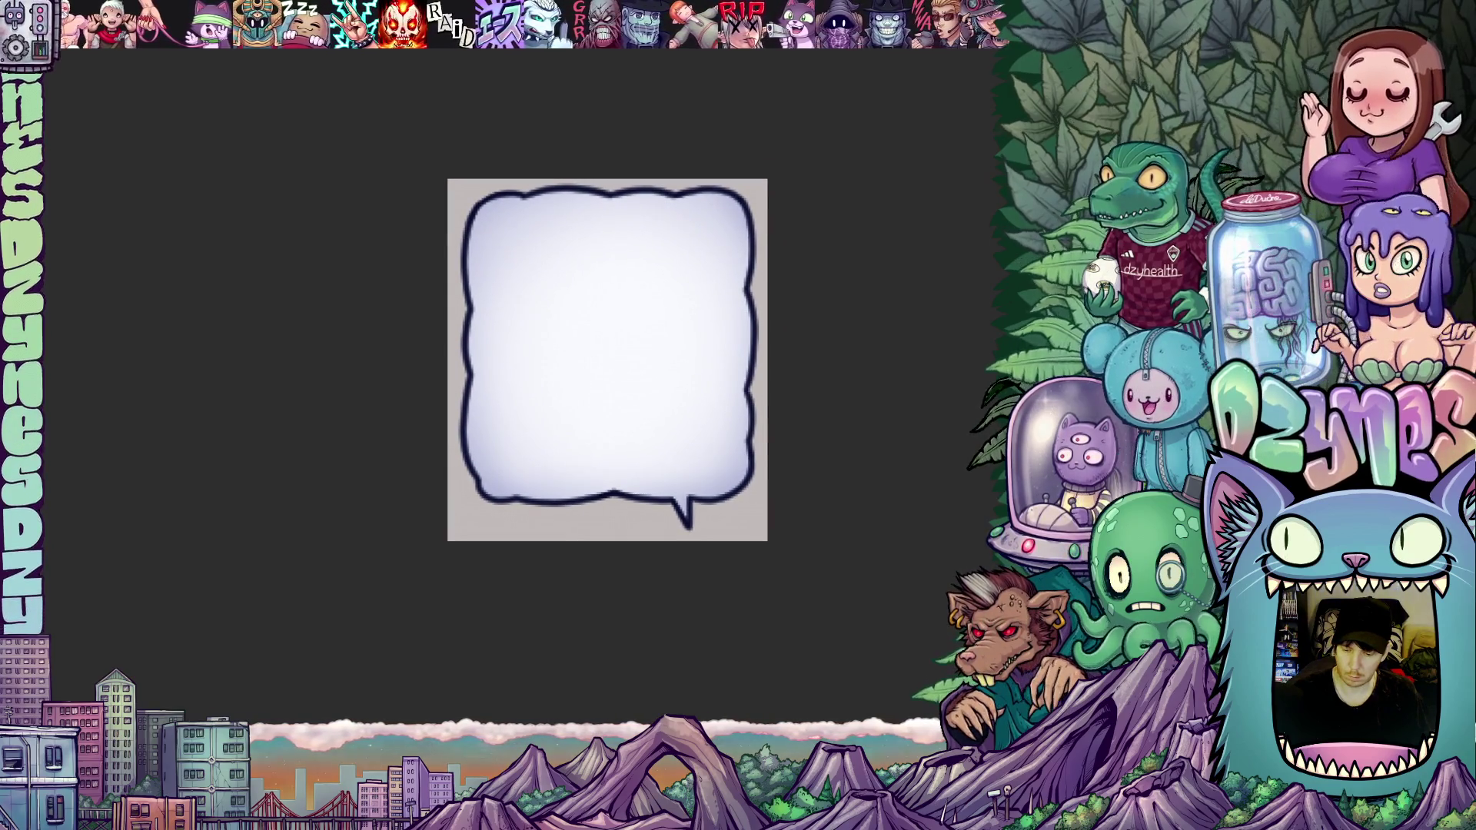
{"action": "key", "text": "Delete"}
{"action": "scroll", "coordinate": [909, 441], "scroll_direction": "down", "scroll_amount": 1}
{"action": "left_click_drag", "start_coordinate": [910, 441], "coordinate": [812, 426]}
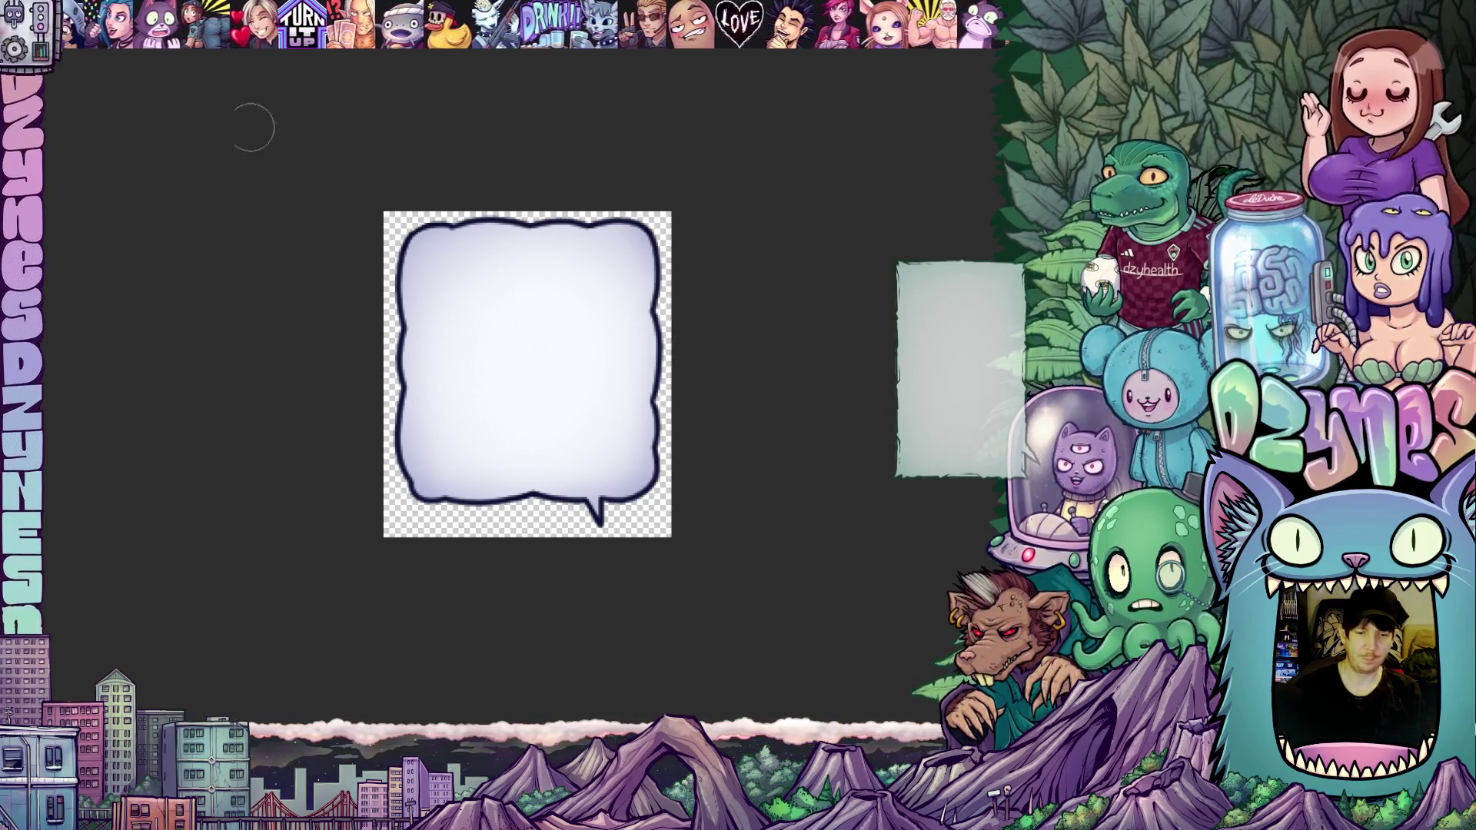
Step: Bring up the Layer menu's commands over the finished speech bubble
{"action": "key", "text": "alt+l"}
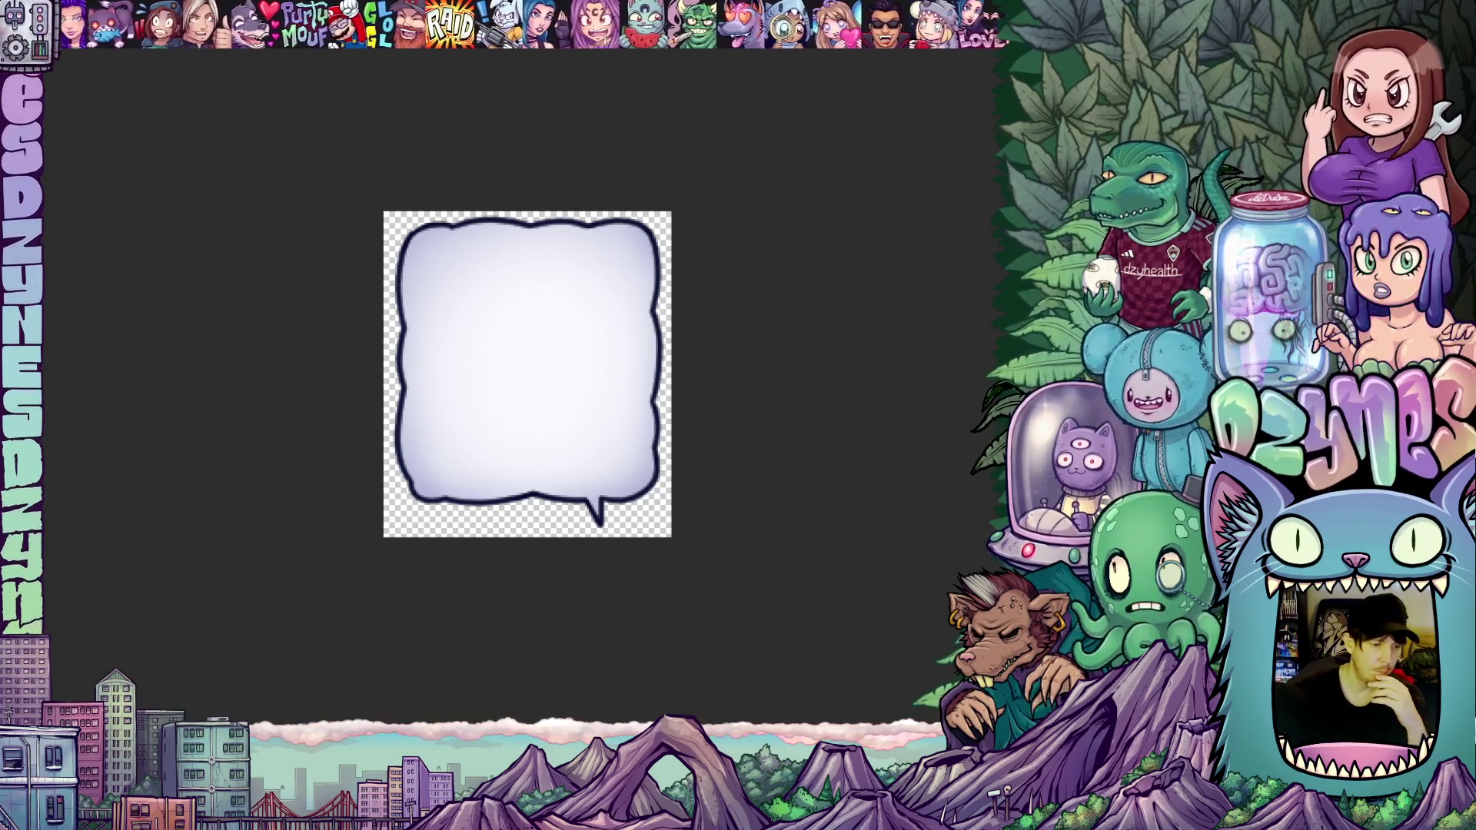
{"action": "left_click", "coordinate": [23, 35]}
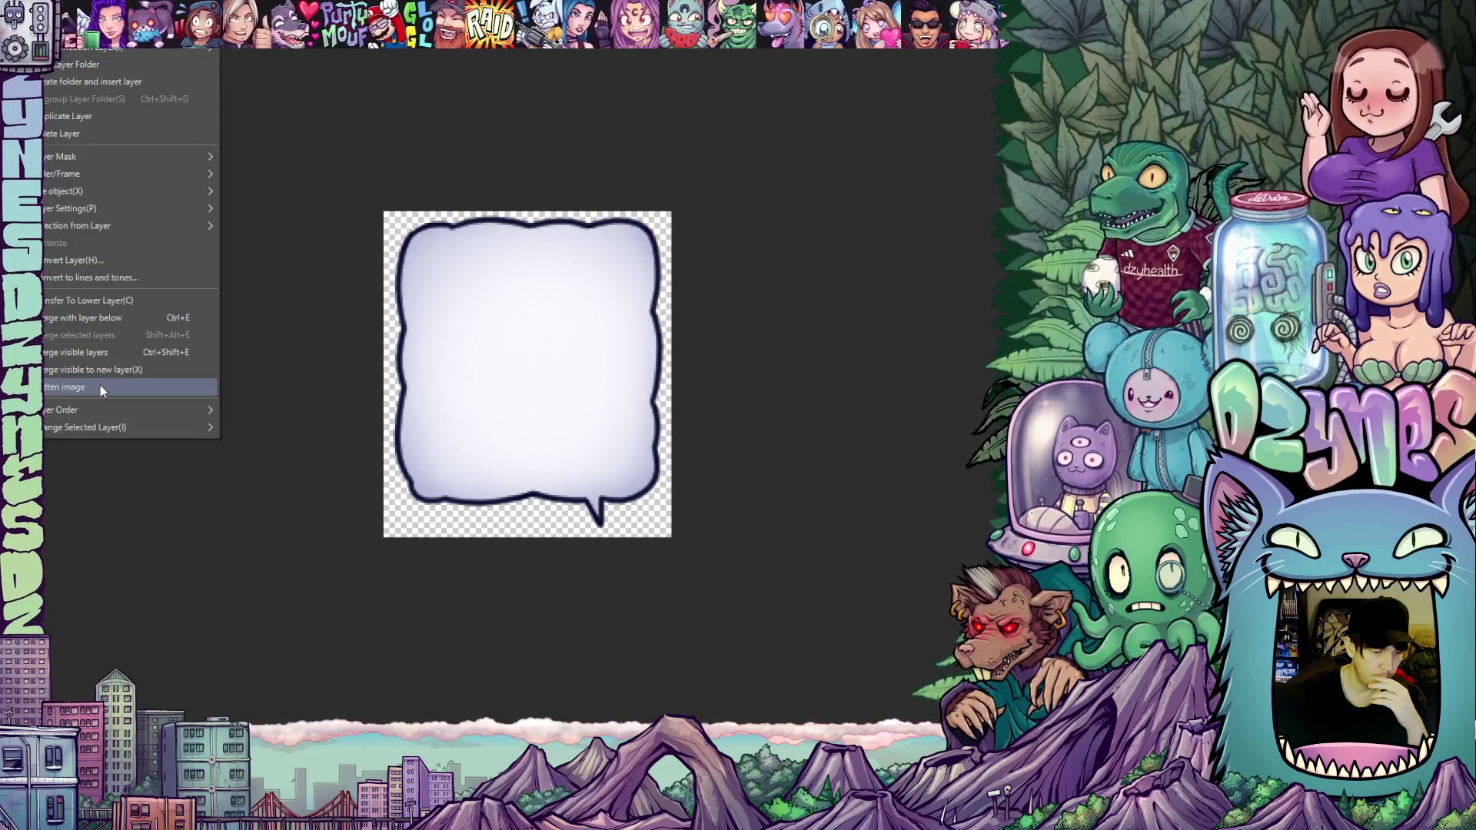
Step: Flatten the image into a single layer, then clear the bubble artwork from the canvas
{"action": "left_click", "coordinate": [98, 389]}
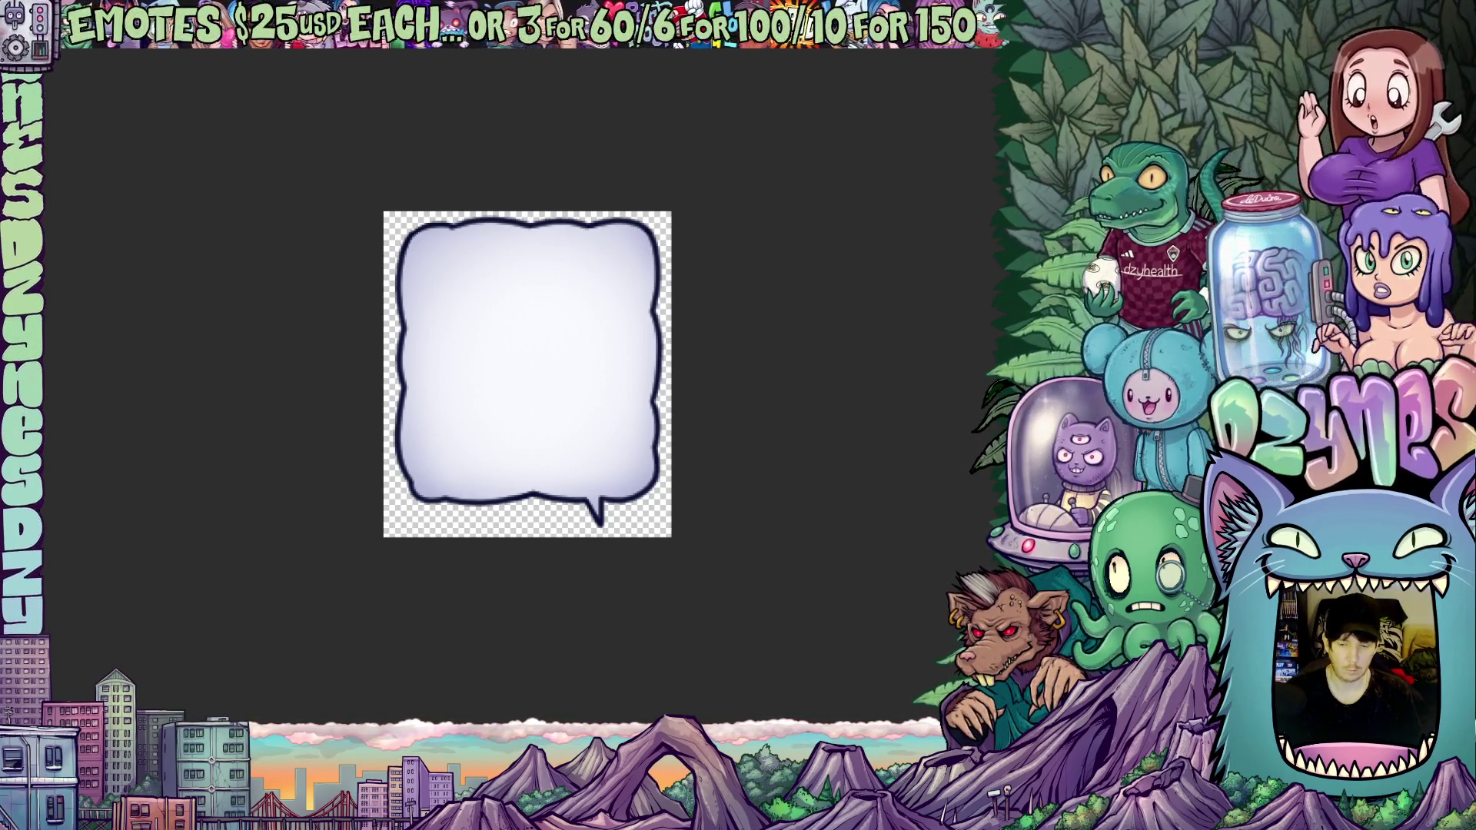
{"action": "key", "text": "ctrl+z"}
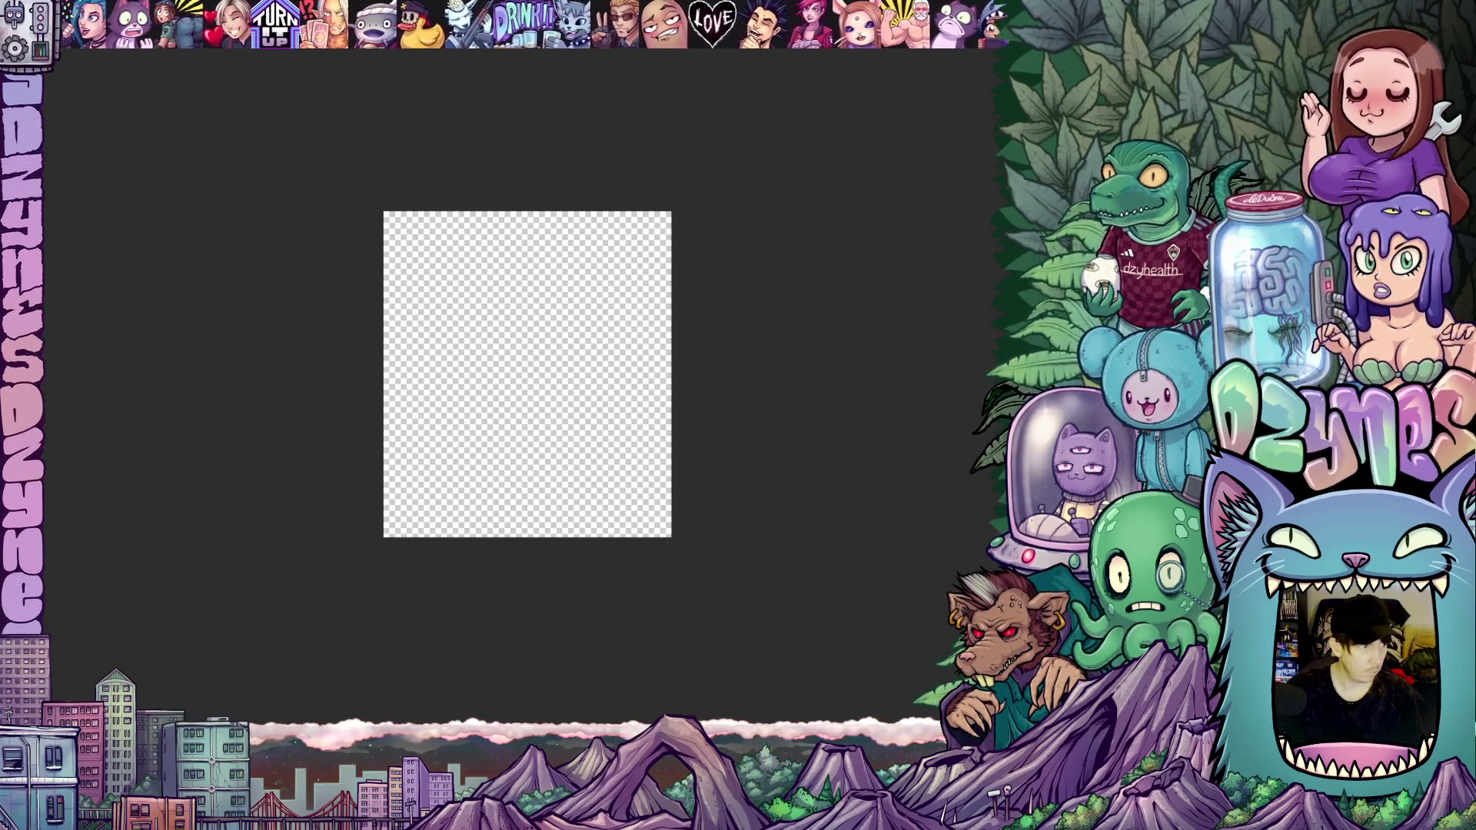
Step: Save the image in a flat file format, accepting the warning that layers will be lost
{"action": "key", "text": "ctrl+s"}
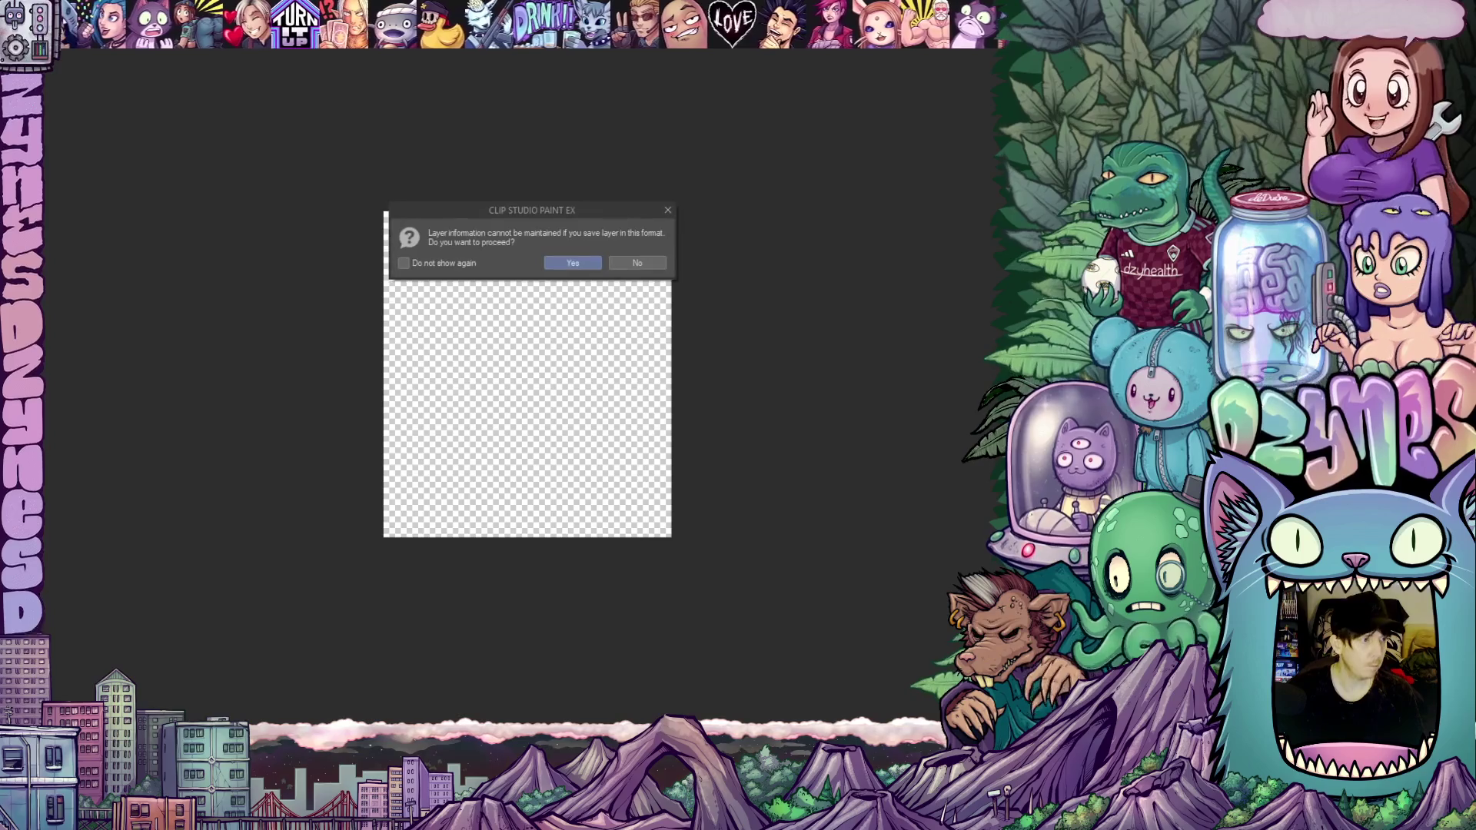
{"action": "left_click", "coordinate": [575, 262]}
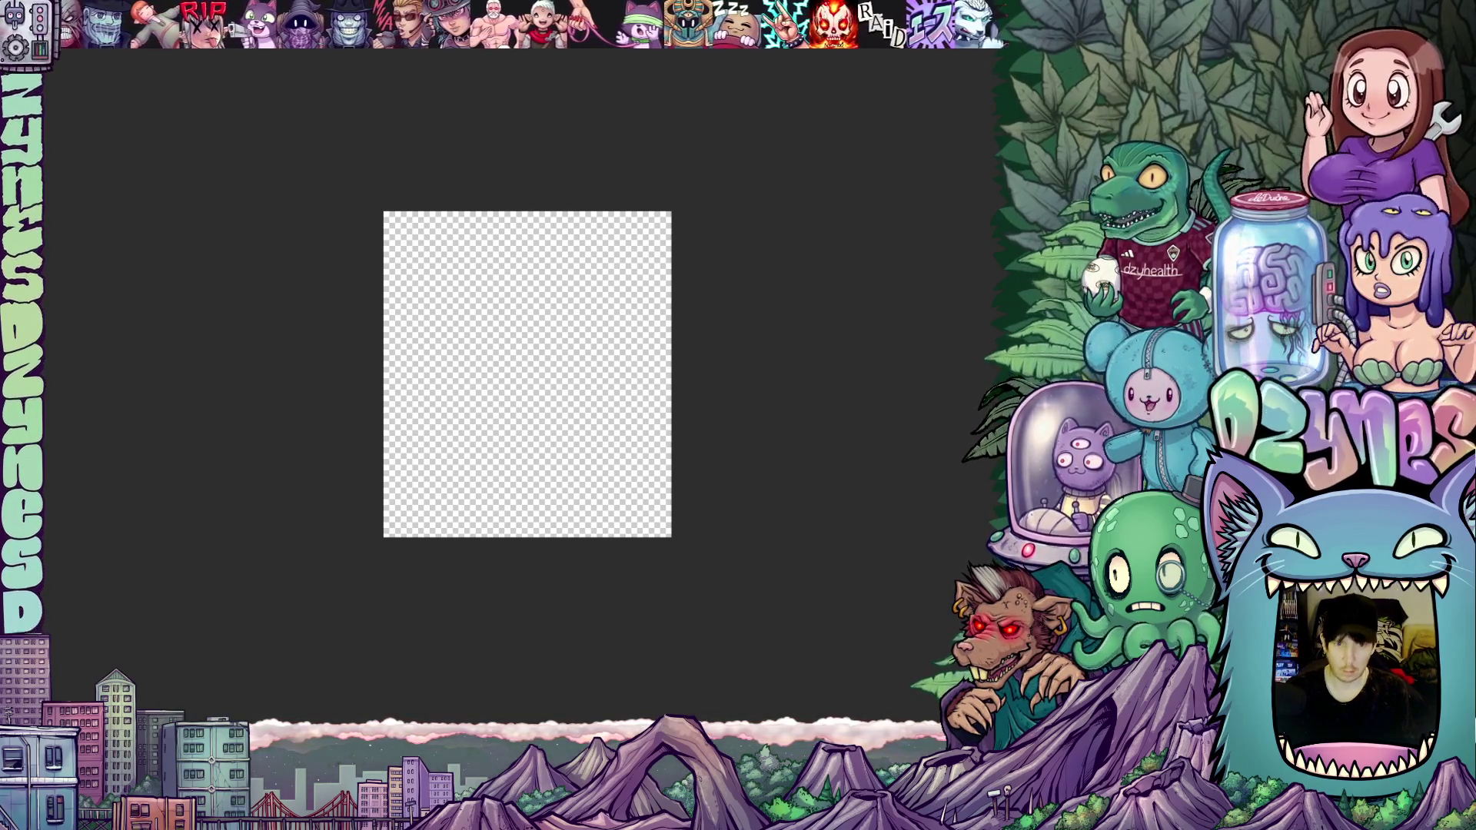
{"action": "key", "text": "ctrl+minus"}
{"action": "key", "text": "ctrl+minus"}
{"action": "key", "text": "ctrl+minus"}
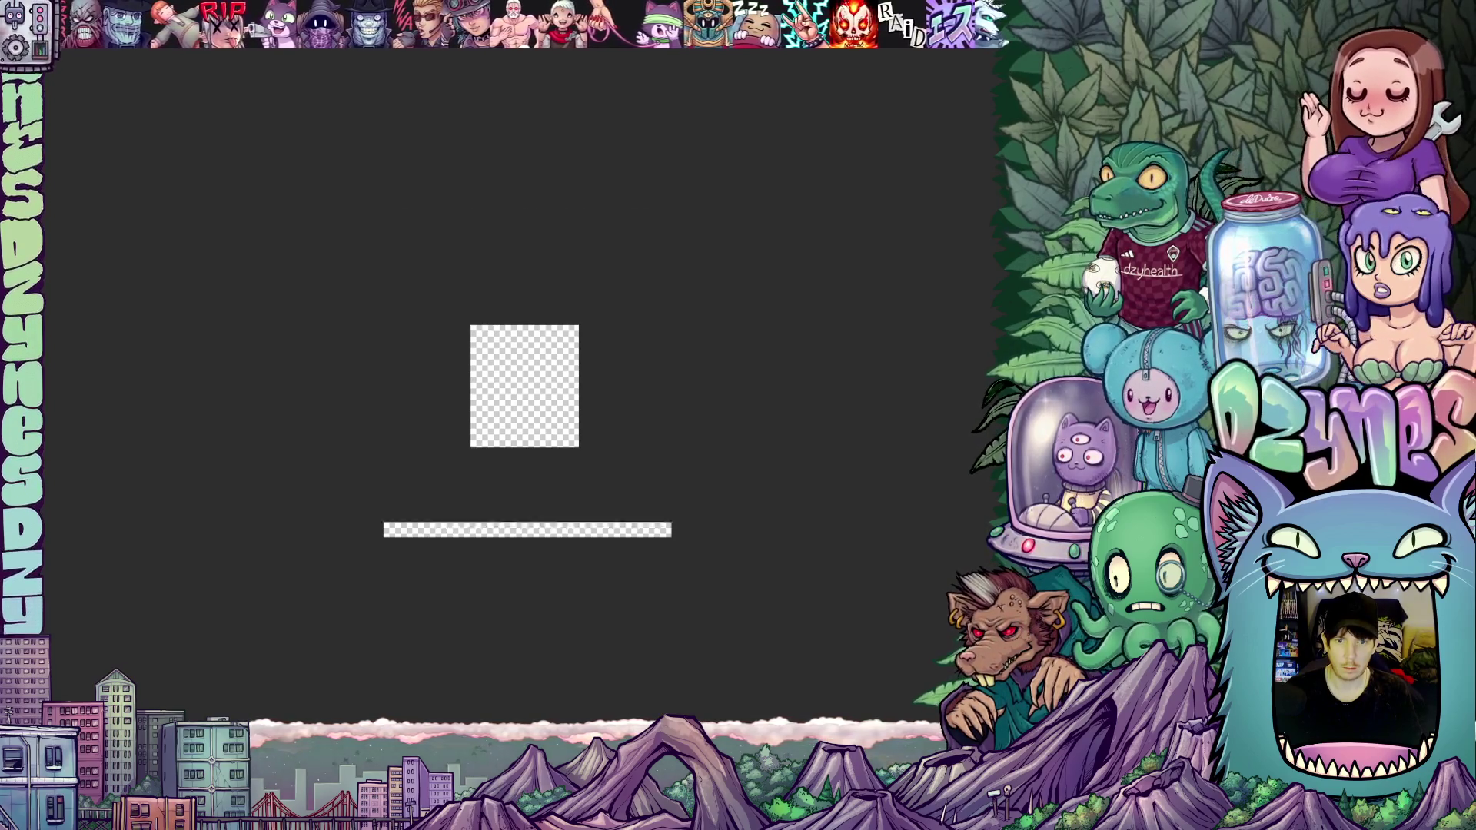
{"action": "key", "text": "ctrl+plus"}
{"action": "key", "text": "ctrl+plus"}
{"action": "key", "text": "ctrl+plus"}
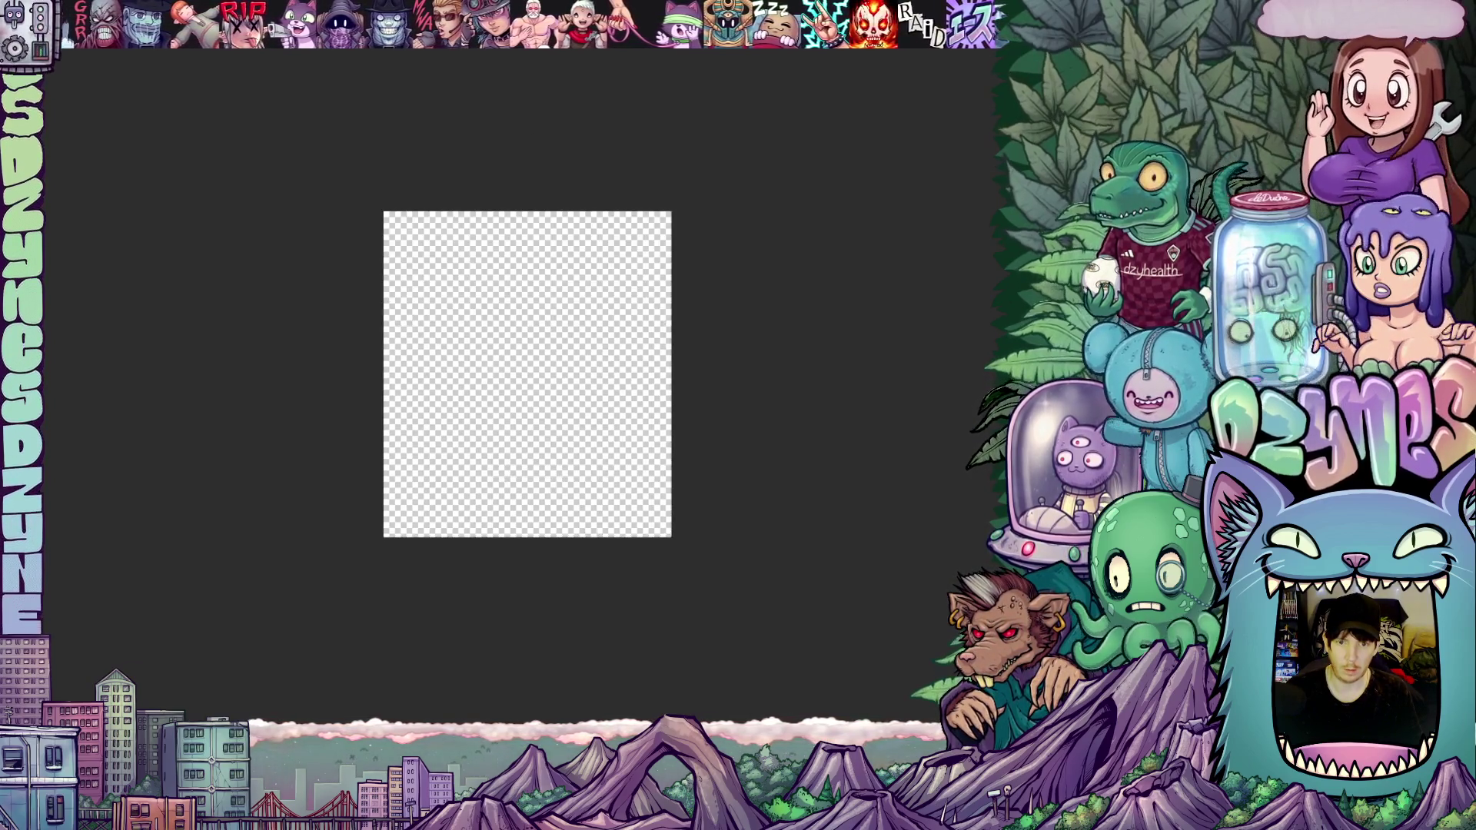
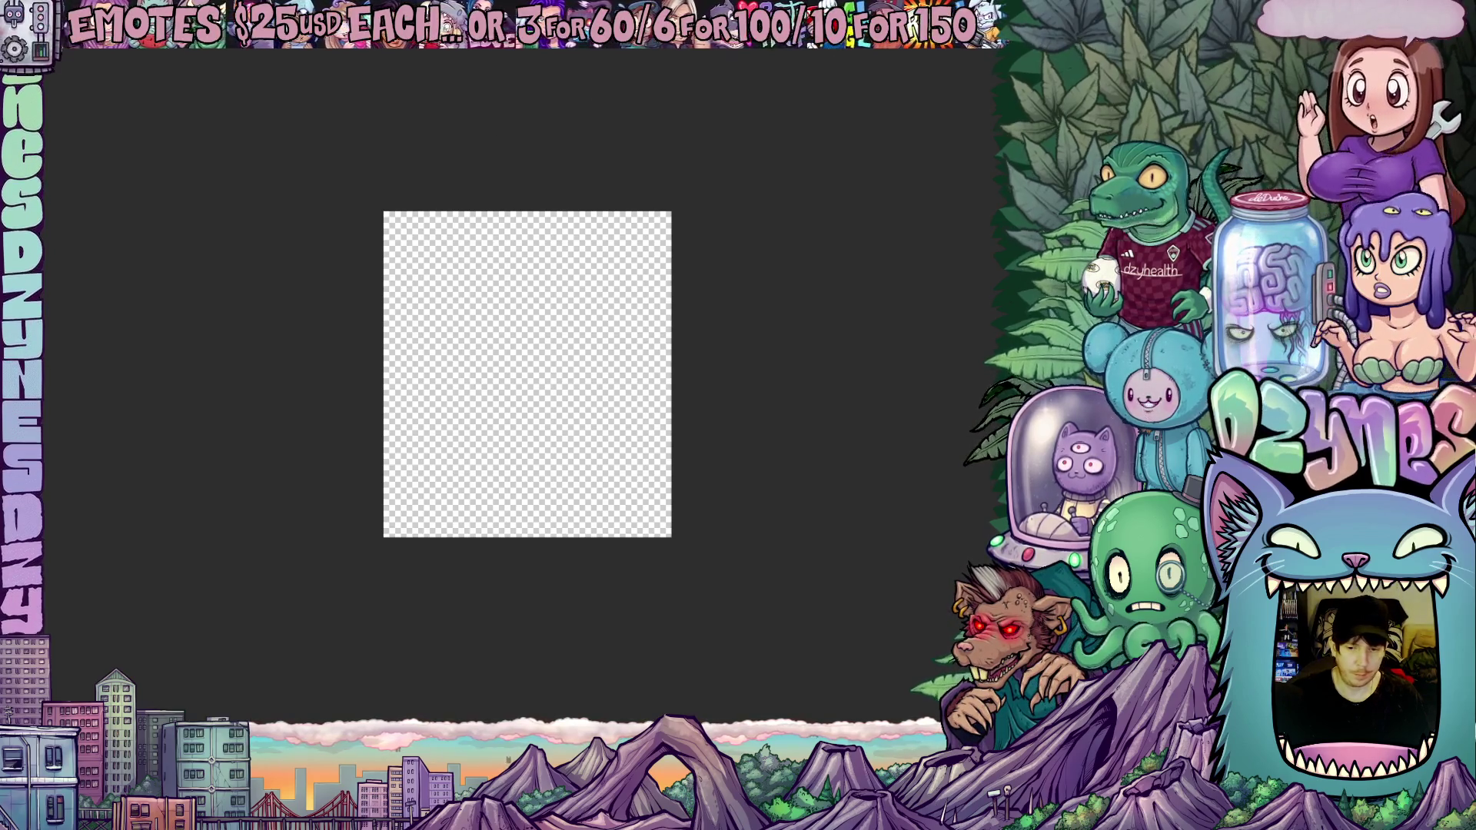
Step: Confirm the portrait canvas, then begin a new 150 × 150 px canvas with gray paper
{"action": "key", "text": "Return"}
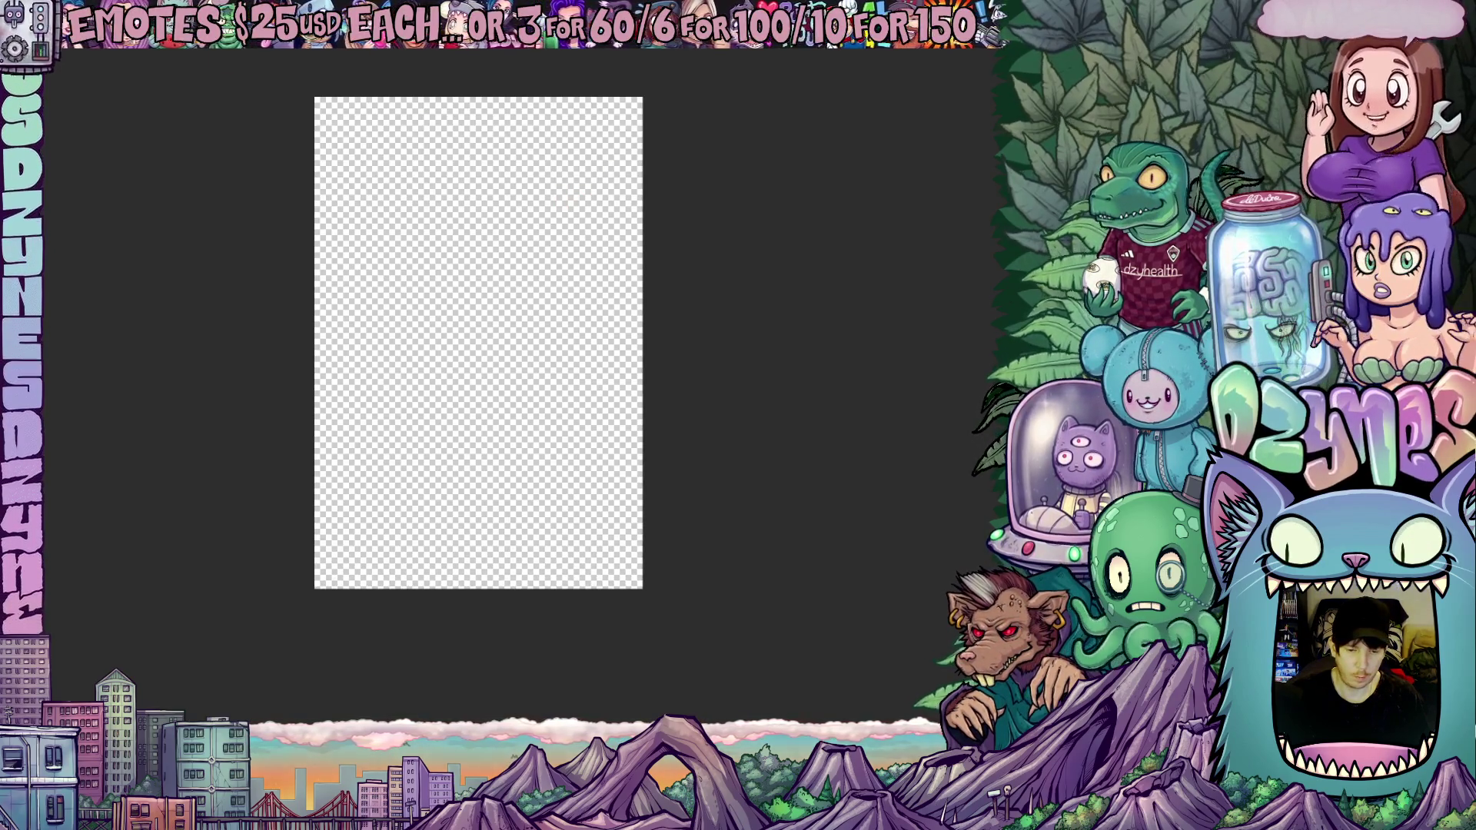
{"action": "key", "text": "ctrl+n"}
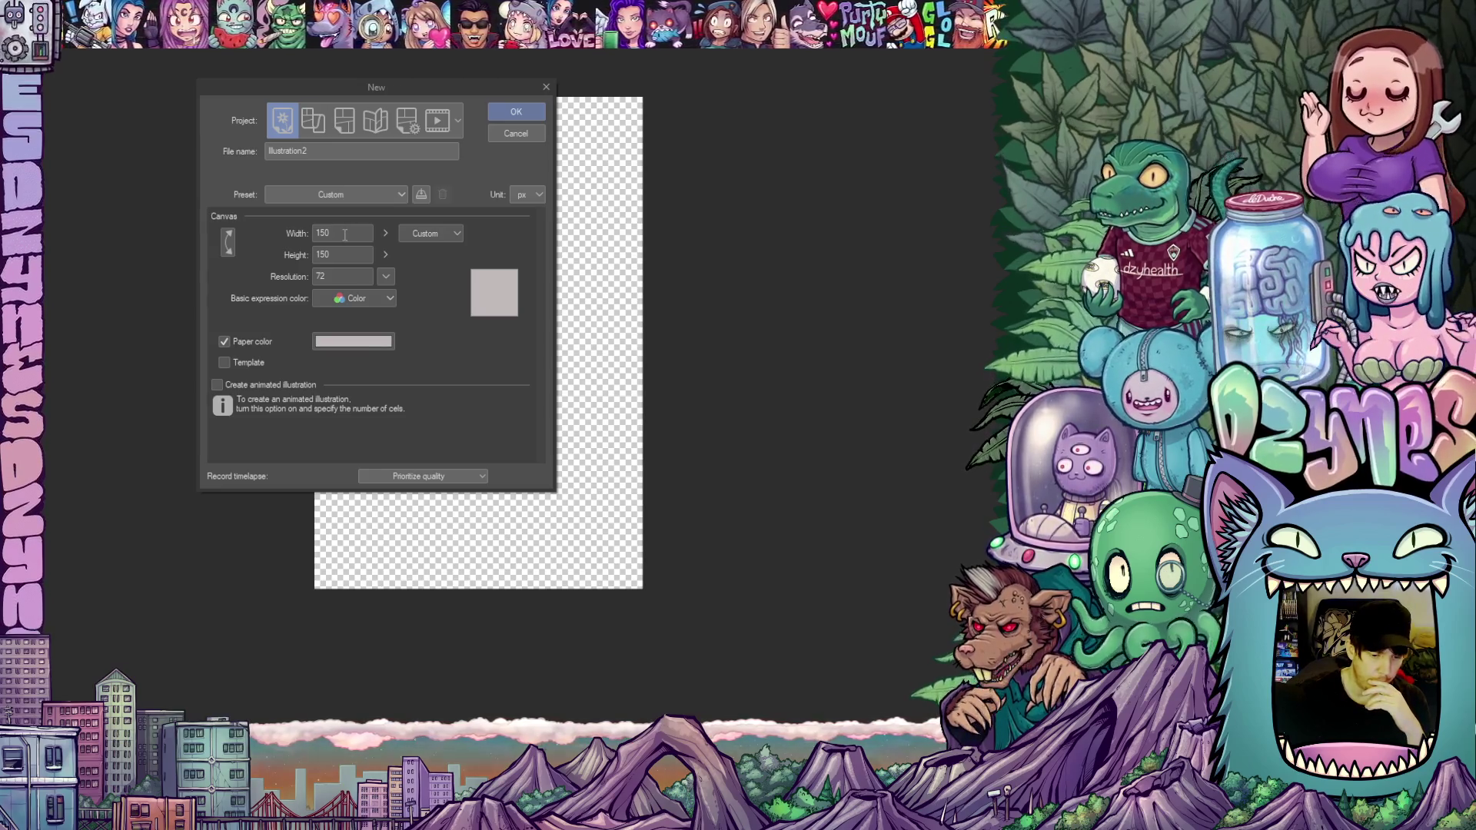
{"action": "left_click", "coordinate": [346, 228]}
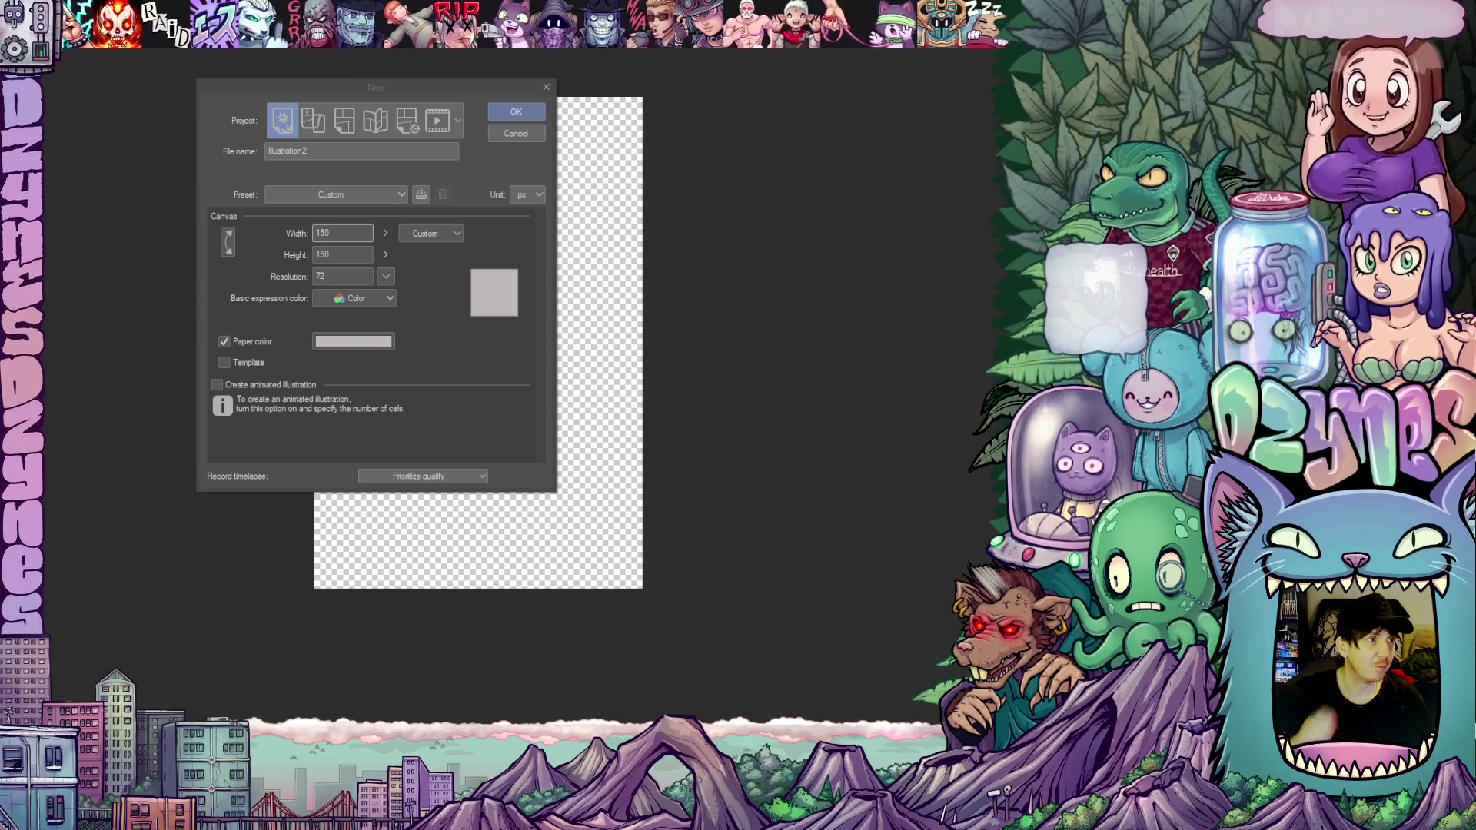
{"action": "left_click_drag", "start_coordinate": [387, 86], "coordinate": [461, 91]}
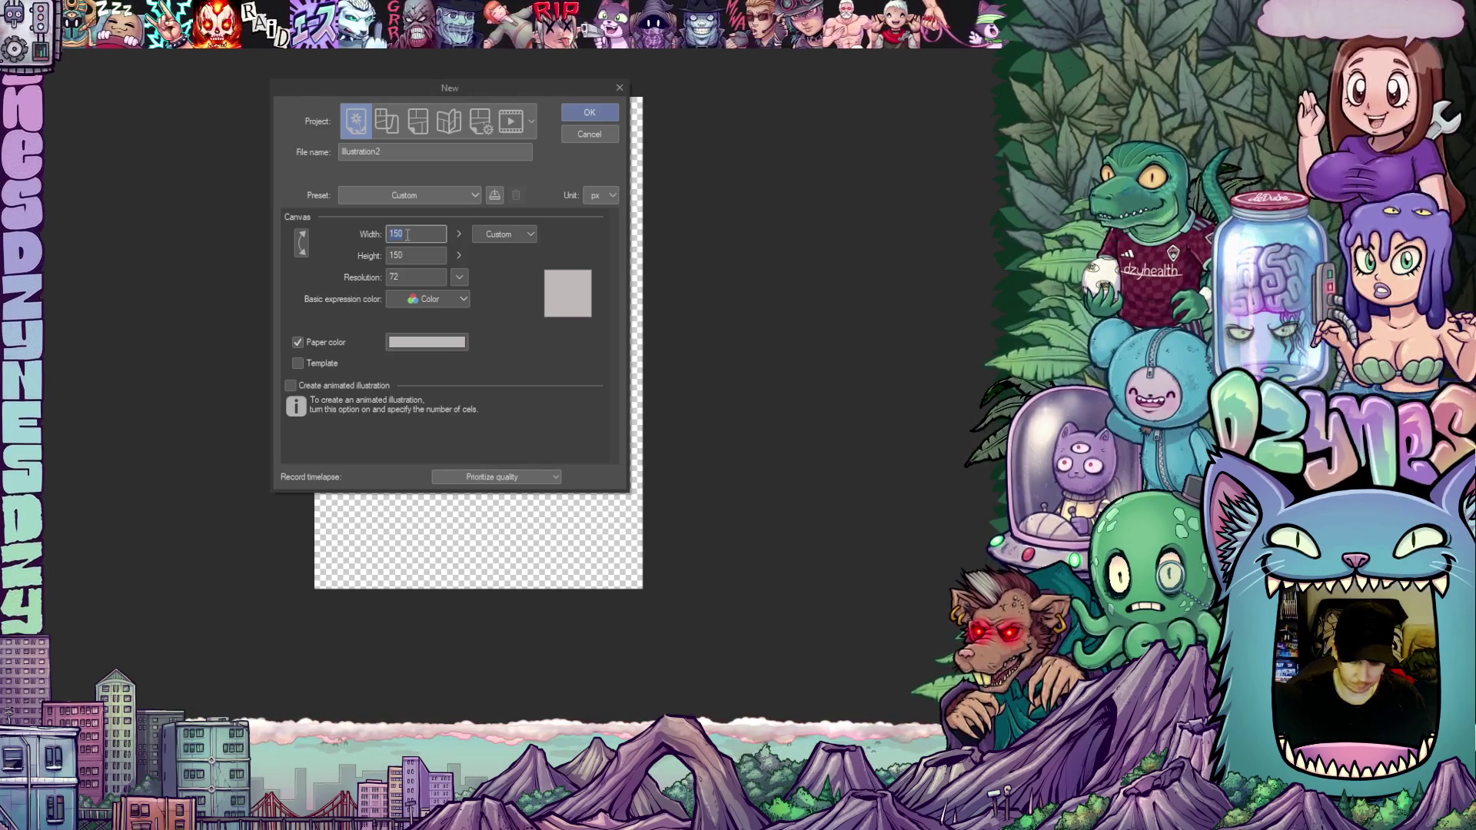
{"action": "type", "text": "200"}
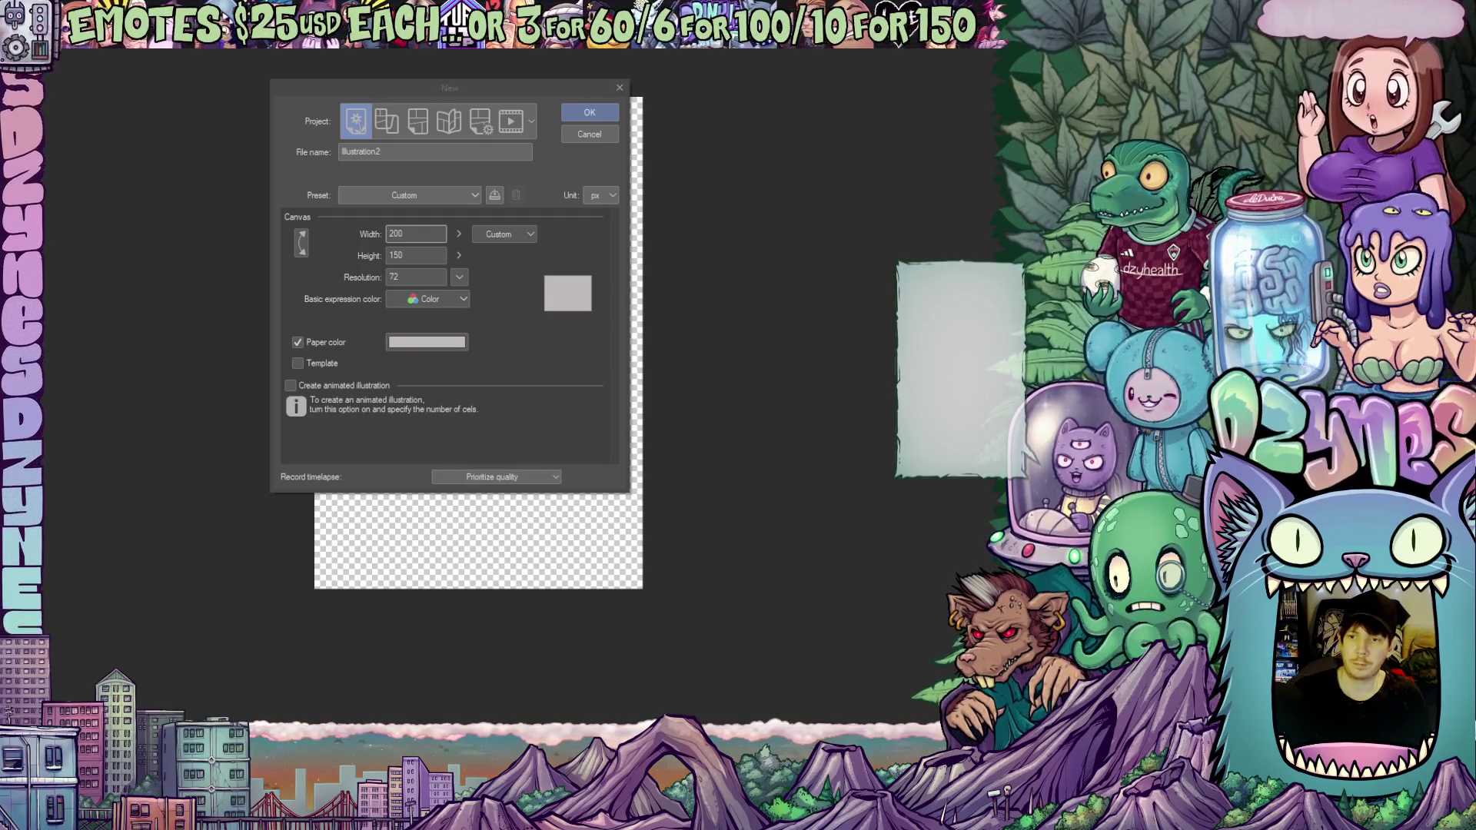
Step: Set the new canvas width to 250 px, keep the 150 px height, and create it
{"action": "left_click_drag", "start_coordinate": [545, 95], "coordinate": [562, 95]}
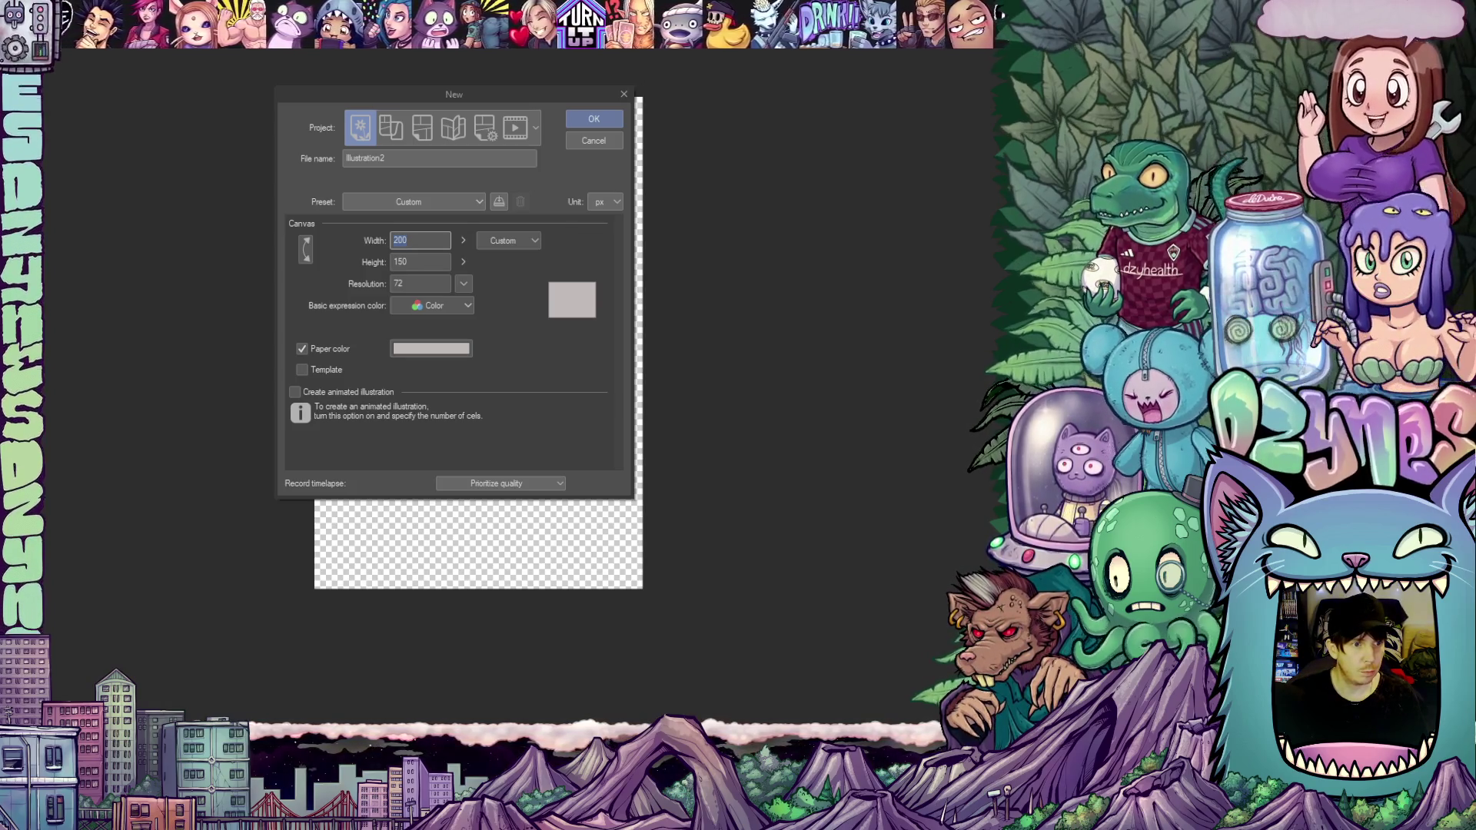
{"action": "left_click_drag", "start_coordinate": [547, 91], "coordinate": [572, 93]}
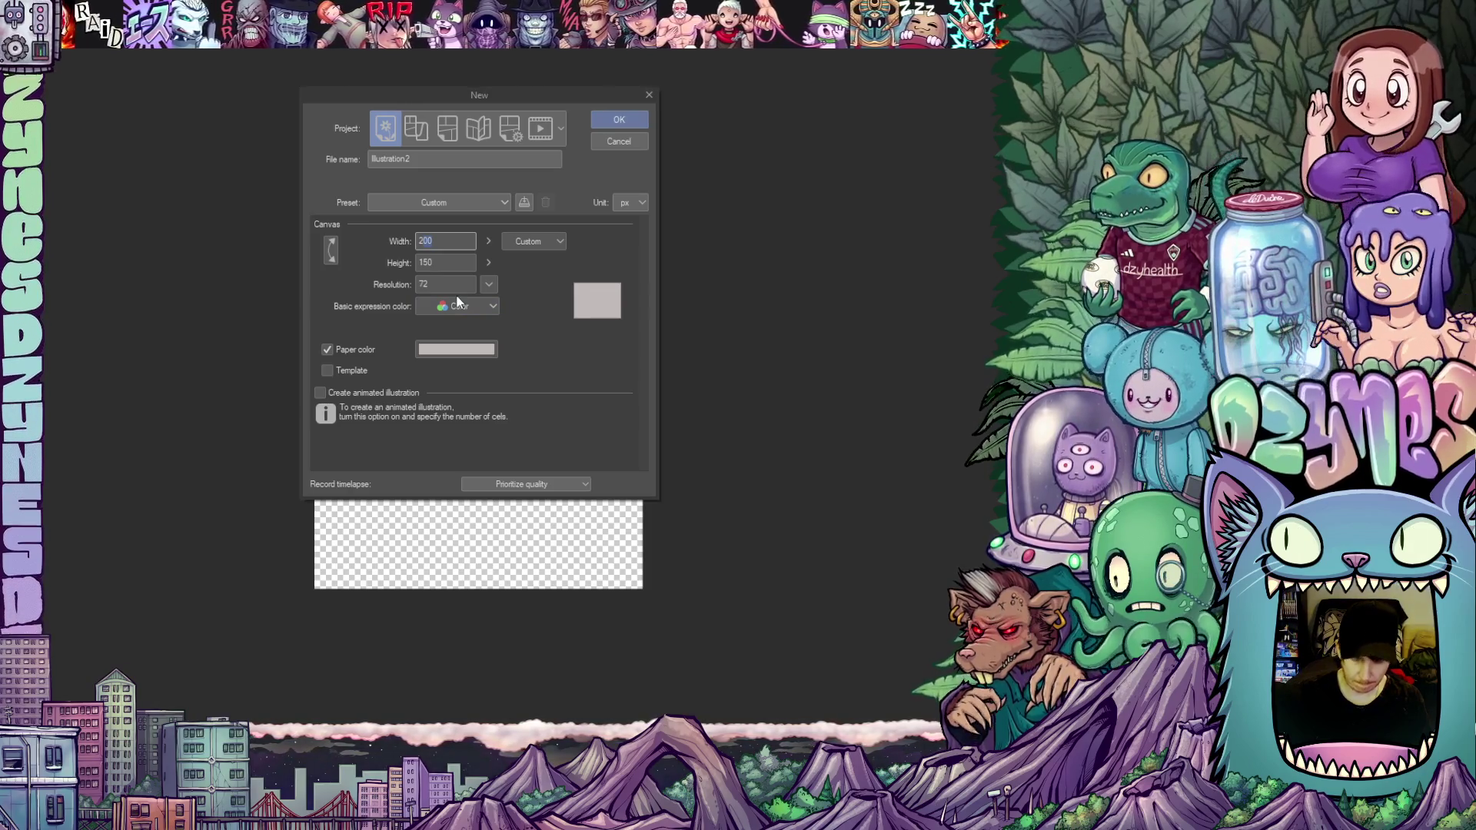
{"action": "type", "text": "250"}
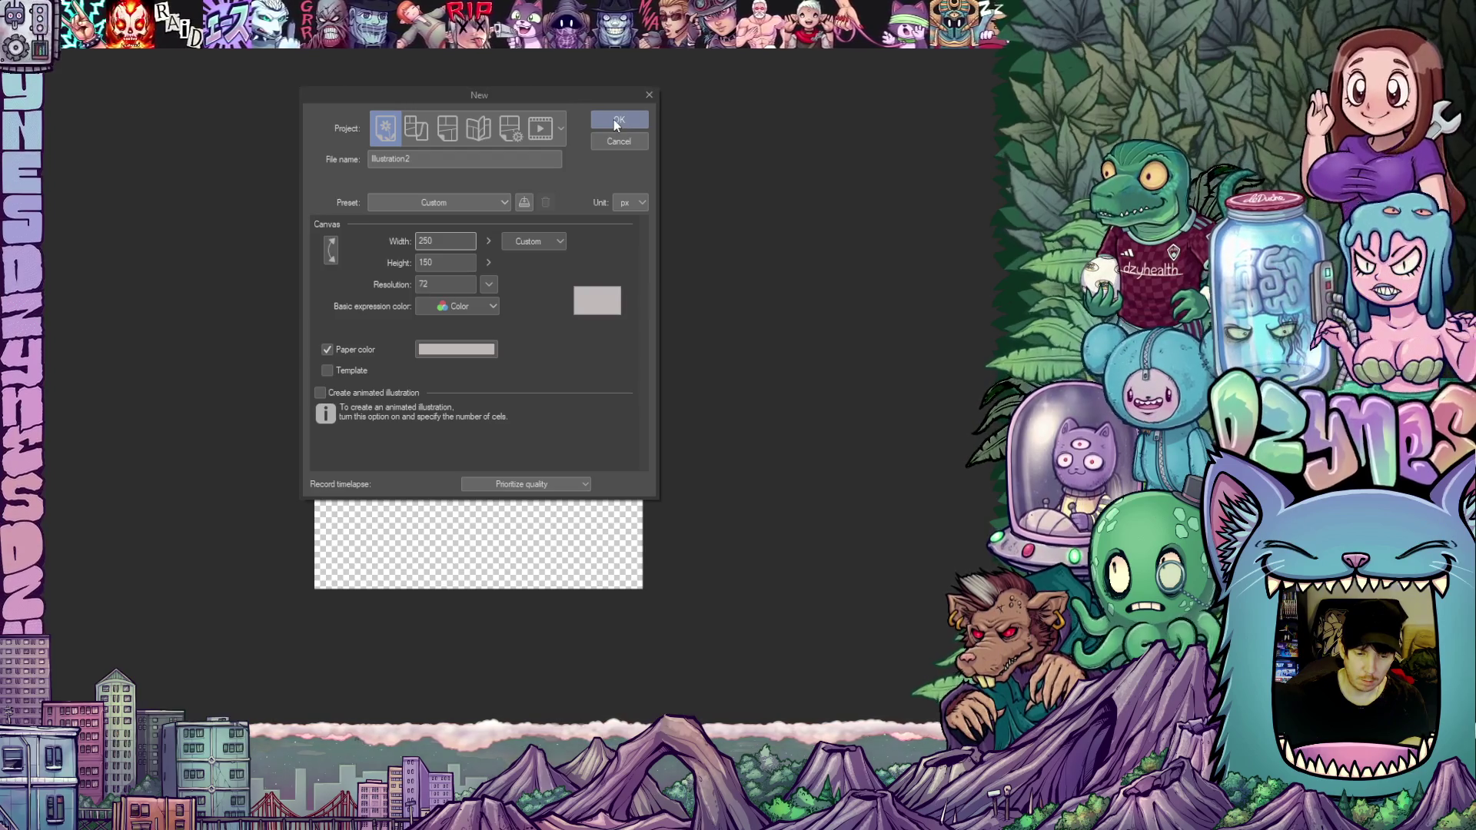
{"action": "left_click", "coordinate": [614, 120]}
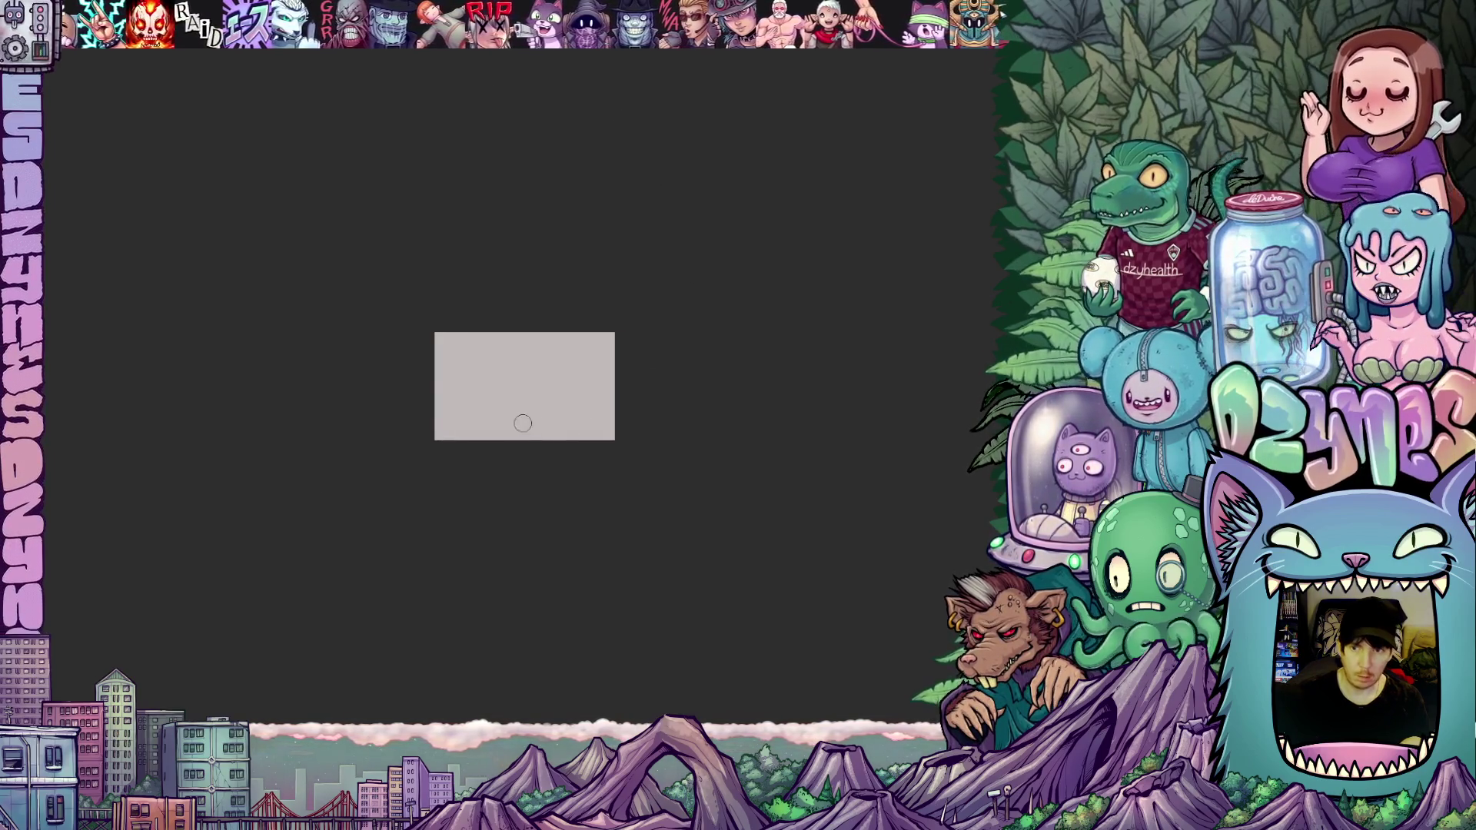
Step: Zoom in on the blank 250 × 150 px gray canvas
{"action": "scroll", "coordinate": [461, 362], "scroll_direction": "up", "scroll_amount": 5}
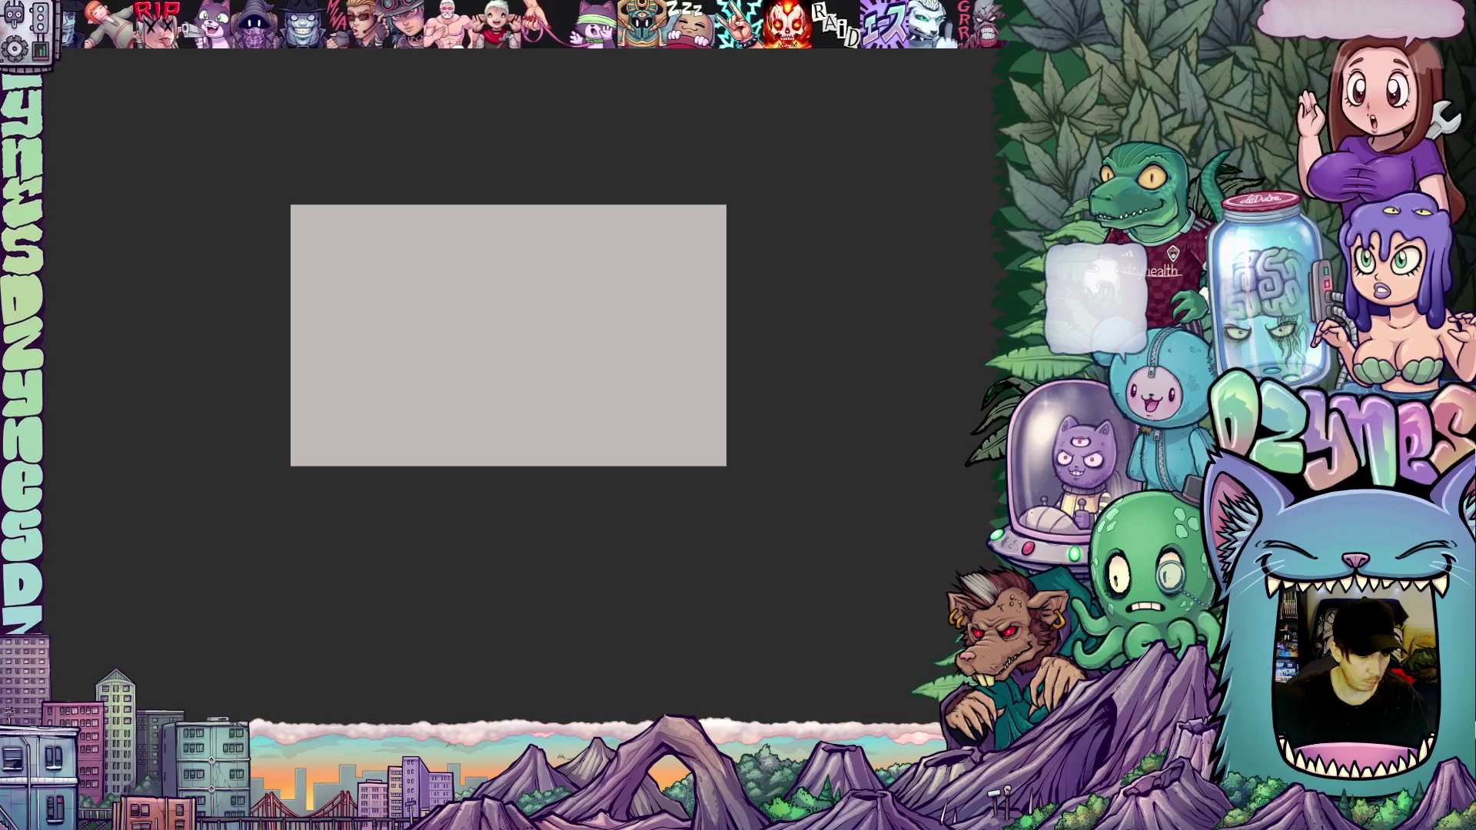
Step: Shrink the brush, recentre the canvas and draw the first outline stroke along its left side
{"action": "left_click_drag", "start_coordinate": [393, 381], "coordinate": [438, 408]}
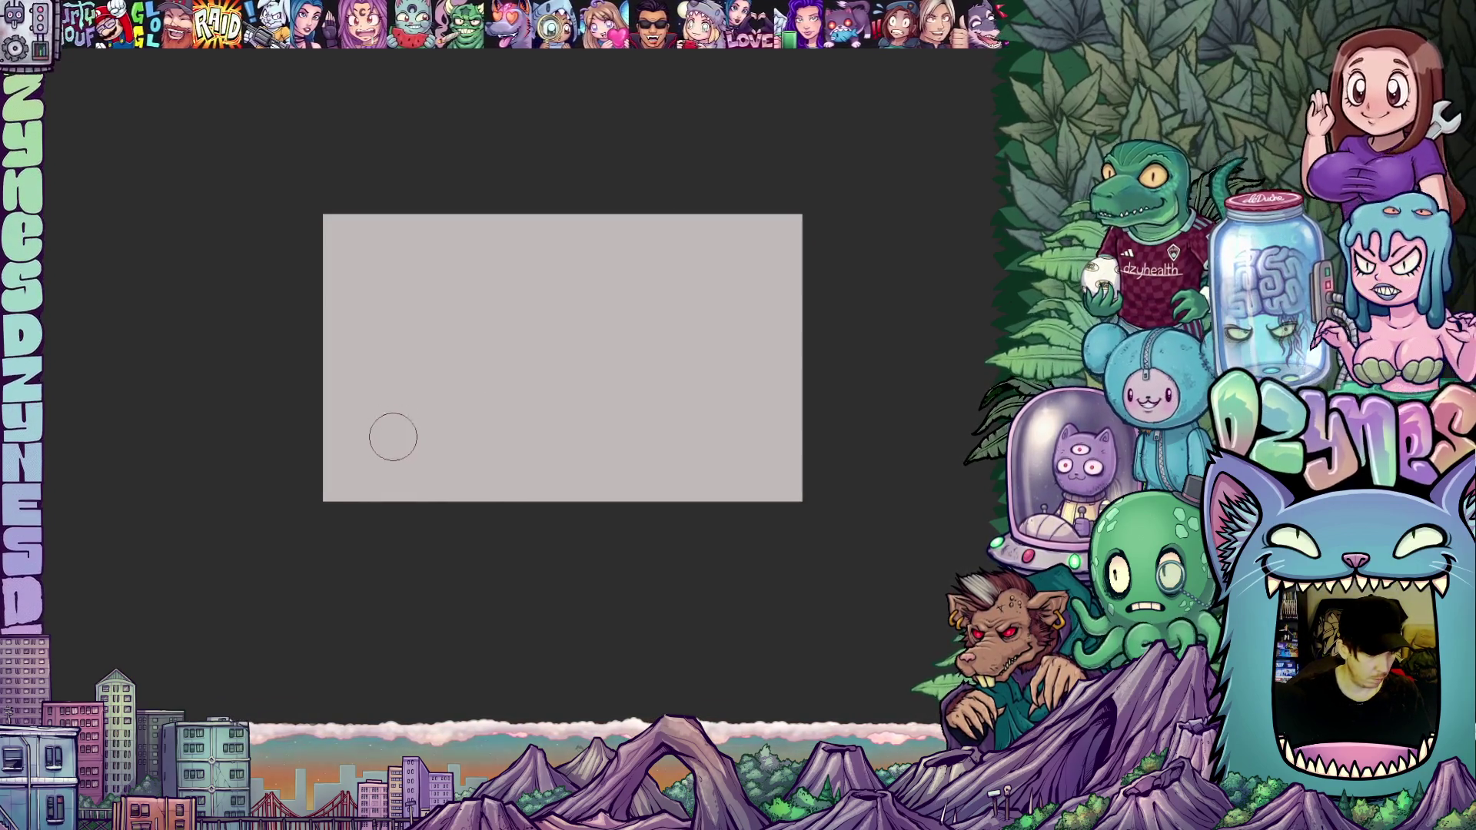
{"action": "key", "text": "bracketleft"}
{"action": "key", "text": "bracketleft"}
{"action": "key", "text": "bracketleft"}
{"action": "key", "text": "Tab"}
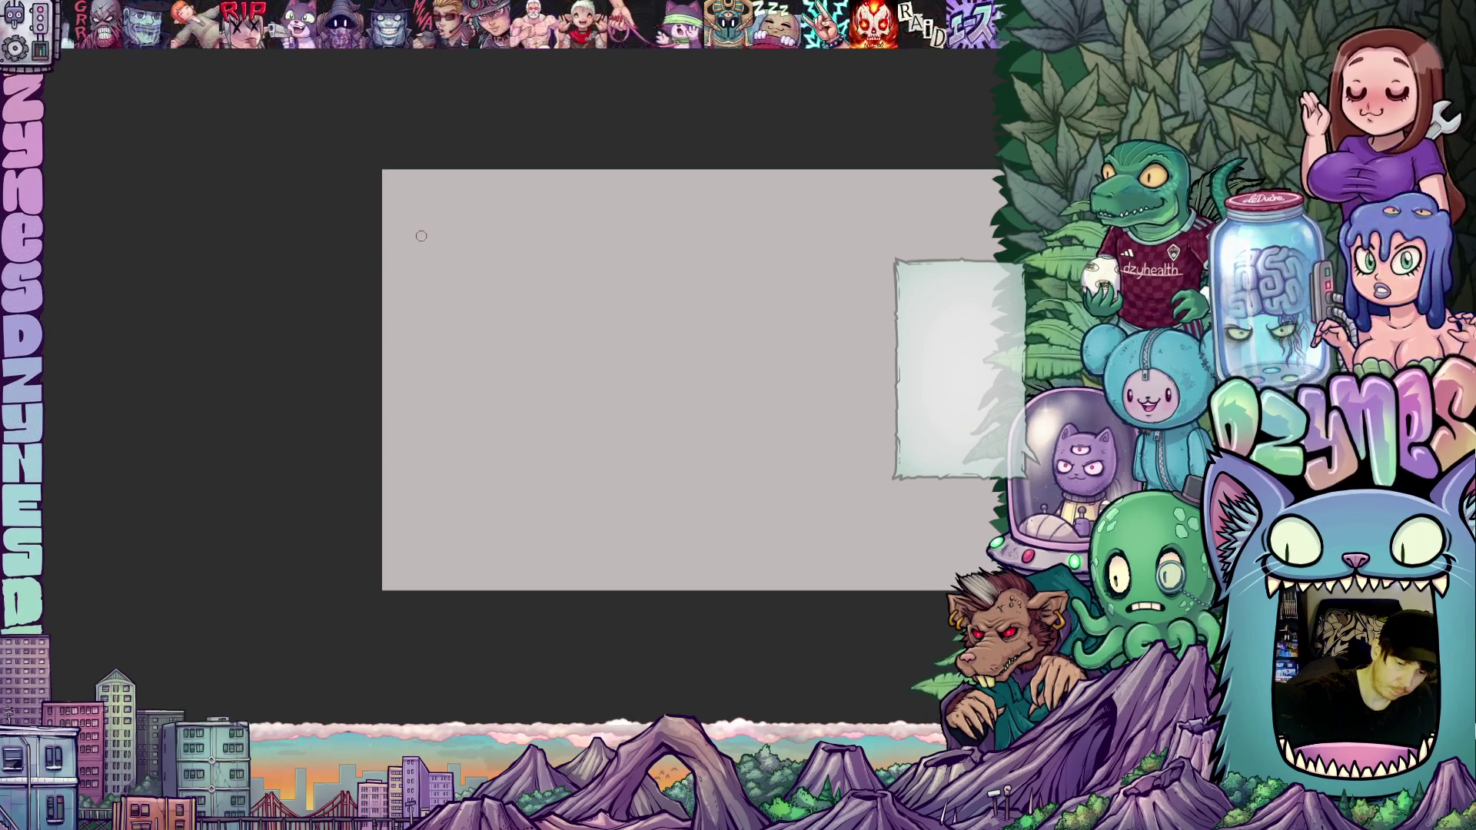
{"action": "left_click_drag", "start_coordinate": [411, 213], "coordinate": [407, 549]}
Step: Draw the bubble's wavy left edge upward, rotating and zooming the view as needed
{"action": "scroll", "coordinate": [616, 552], "scroll_direction": "up", "scroll_amount": 3}
{"action": "mouse_move", "coordinate": [408, 321]}
{"action": "left_mouse_down"}
{"action": "mouse_move", "coordinate": [405, 290]}
{"action": "mouse_move", "coordinate": [438, 290]}
{"action": "left_mouse_up"}
{"action": "mouse_move", "coordinate": [700, 497]}
{"action": "left_mouse_down"}
{"action": "mouse_move", "coordinate": [586, 645]}
{"action": "mouse_move", "coordinate": [652, 559]}
{"action": "mouse_move", "coordinate": [731, 505]}
{"action": "left_mouse_up"}
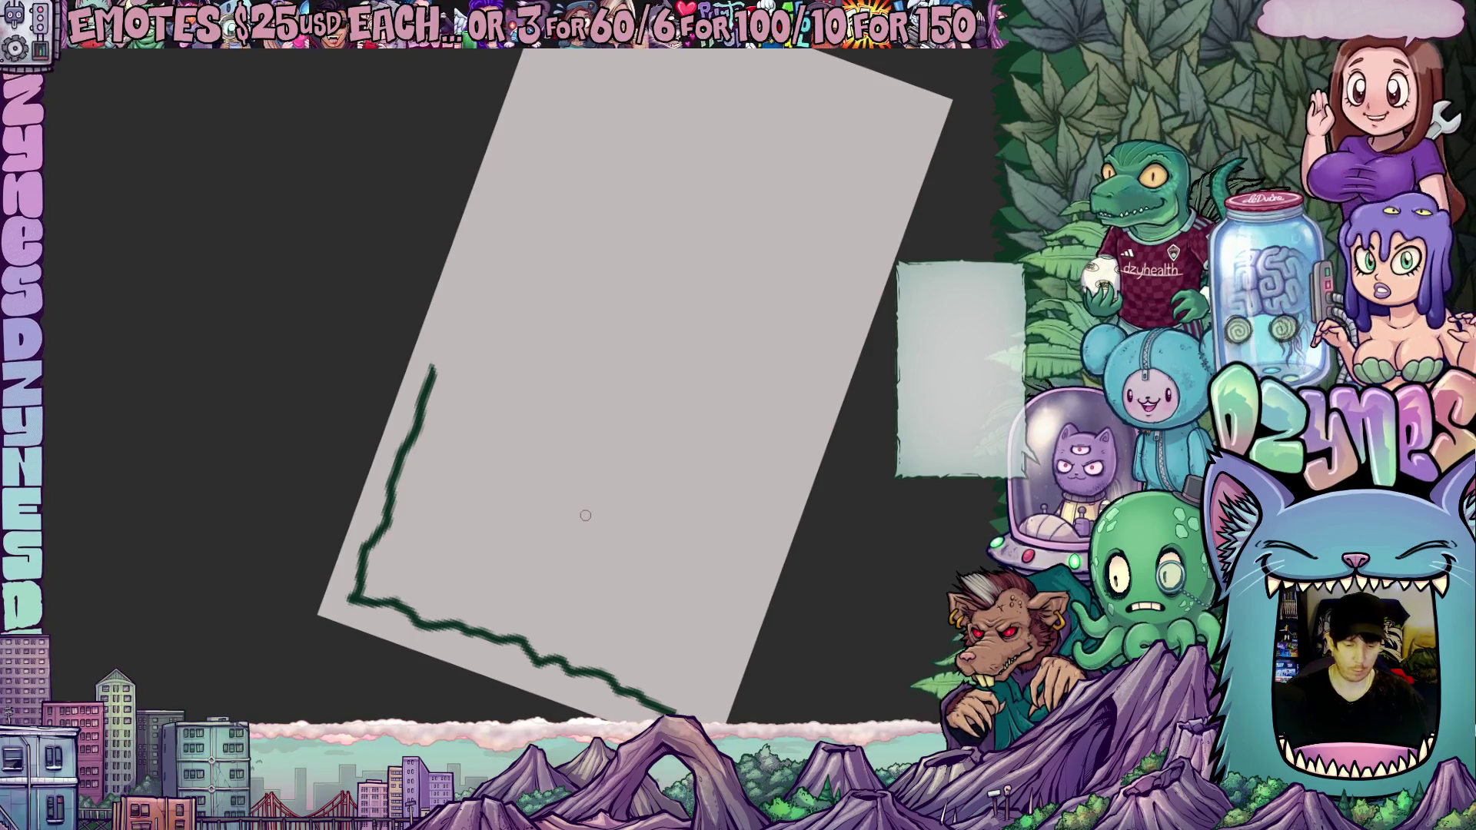
{"action": "scroll", "coordinate": [589, 529], "scroll_direction": "up", "scroll_amount": 3}
{"action": "scroll", "coordinate": [589, 529], "scroll_direction": "left", "scroll_amount": 3}
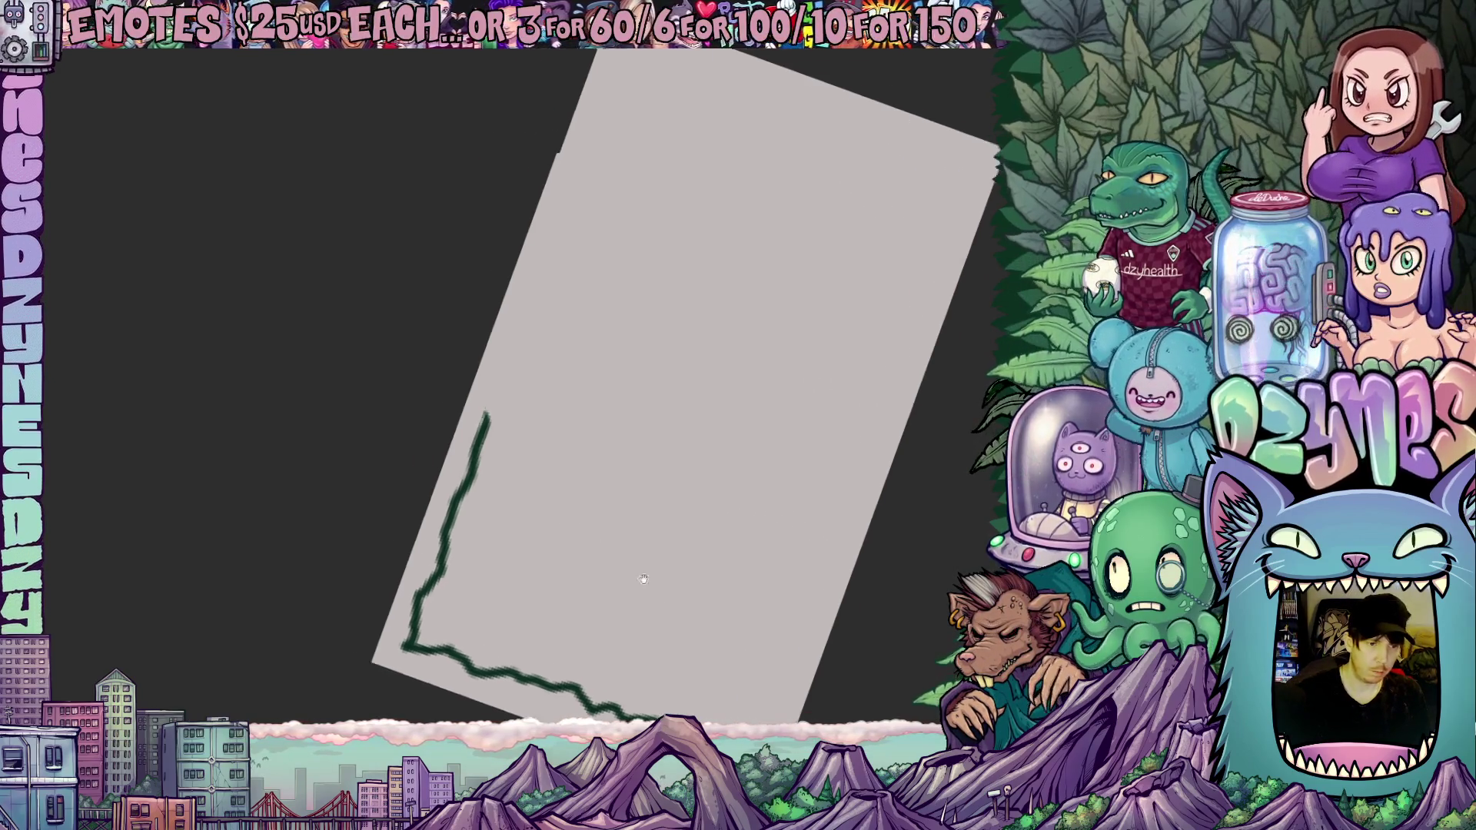
{"action": "left_click_drag", "start_coordinate": [549, 474], "coordinate": [620, 285]}
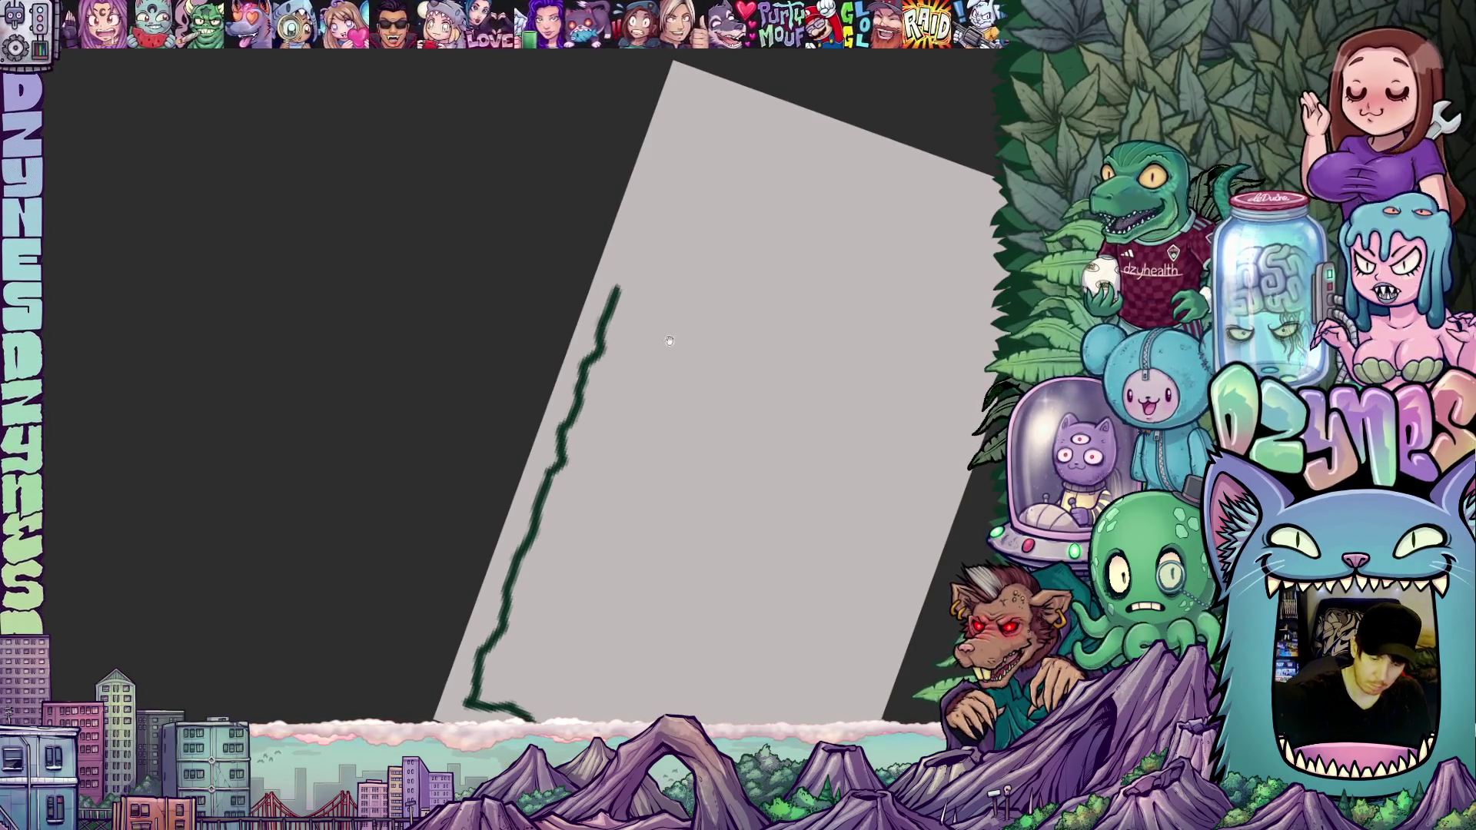
{"action": "scroll", "coordinate": [669, 336], "scroll_direction": "up", "scroll_amount": 3}
{"action": "mouse_move", "coordinate": [636, 402]}
{"action": "left_mouse_down"}
{"action": "mouse_move", "coordinate": [711, 215]}
{"action": "mouse_move", "coordinate": [744, 225]}
{"action": "mouse_move", "coordinate": [791, 618]}
{"action": "mouse_move", "coordinate": [698, 431]}
{"action": "mouse_move", "coordinate": [814, 594]}
{"action": "left_mouse_up"}
Step: Draw the wavy right side and the tail notch at the lower right
{"action": "left_click_drag", "start_coordinate": [730, 262], "coordinate": [741, 538]}
{"action": "left_click_drag", "start_coordinate": [760, 599], "coordinate": [838, 528]}
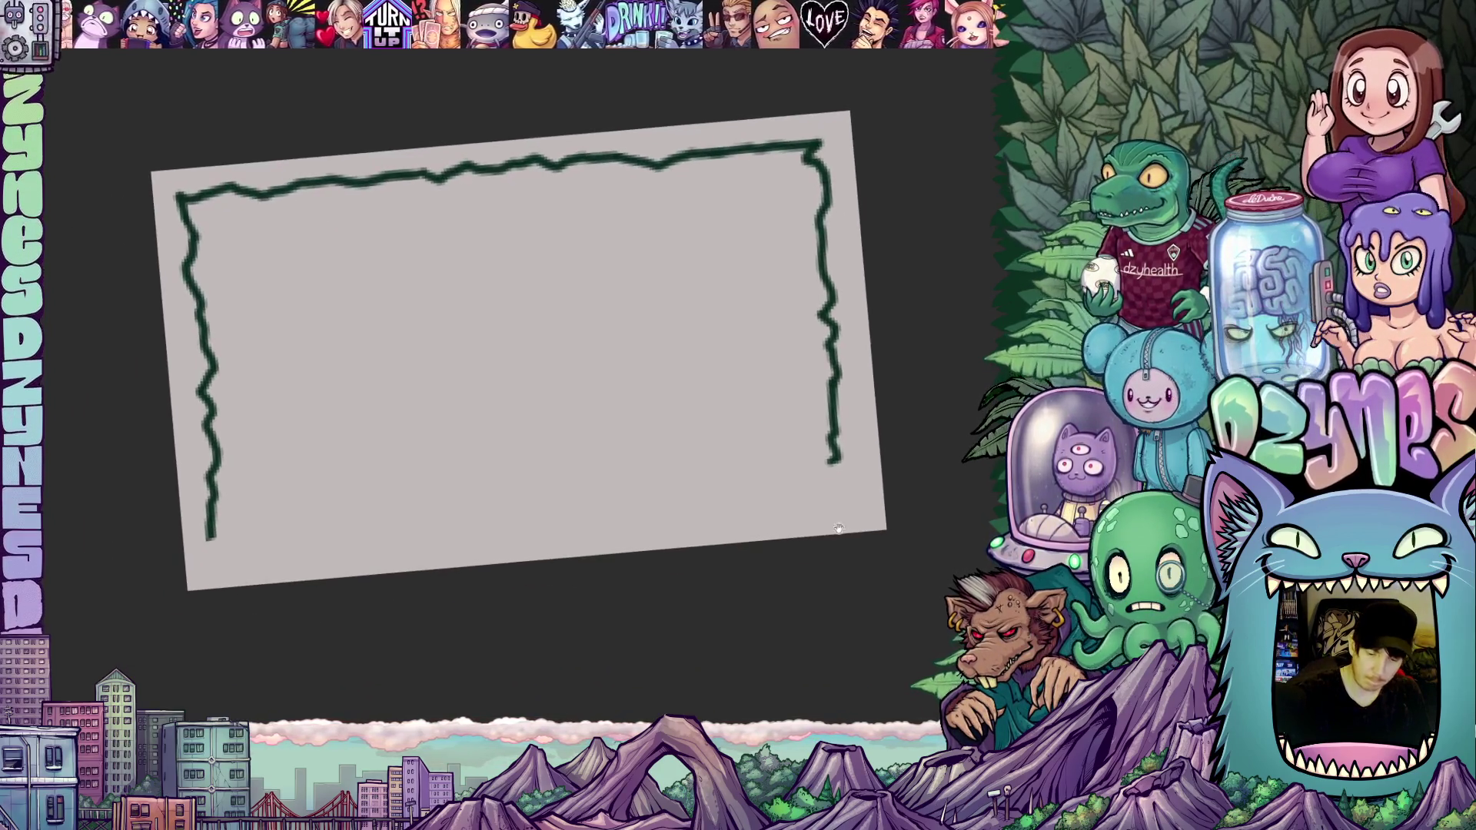
{"action": "left_click_drag", "start_coordinate": [833, 461], "coordinate": [792, 475]}
{"action": "mouse_move", "coordinate": [899, 510]}
{"action": "left_mouse_down"}
{"action": "mouse_move", "coordinate": [834, 622]}
{"action": "mouse_move", "coordinate": [786, 542]}
{"action": "left_mouse_up"}
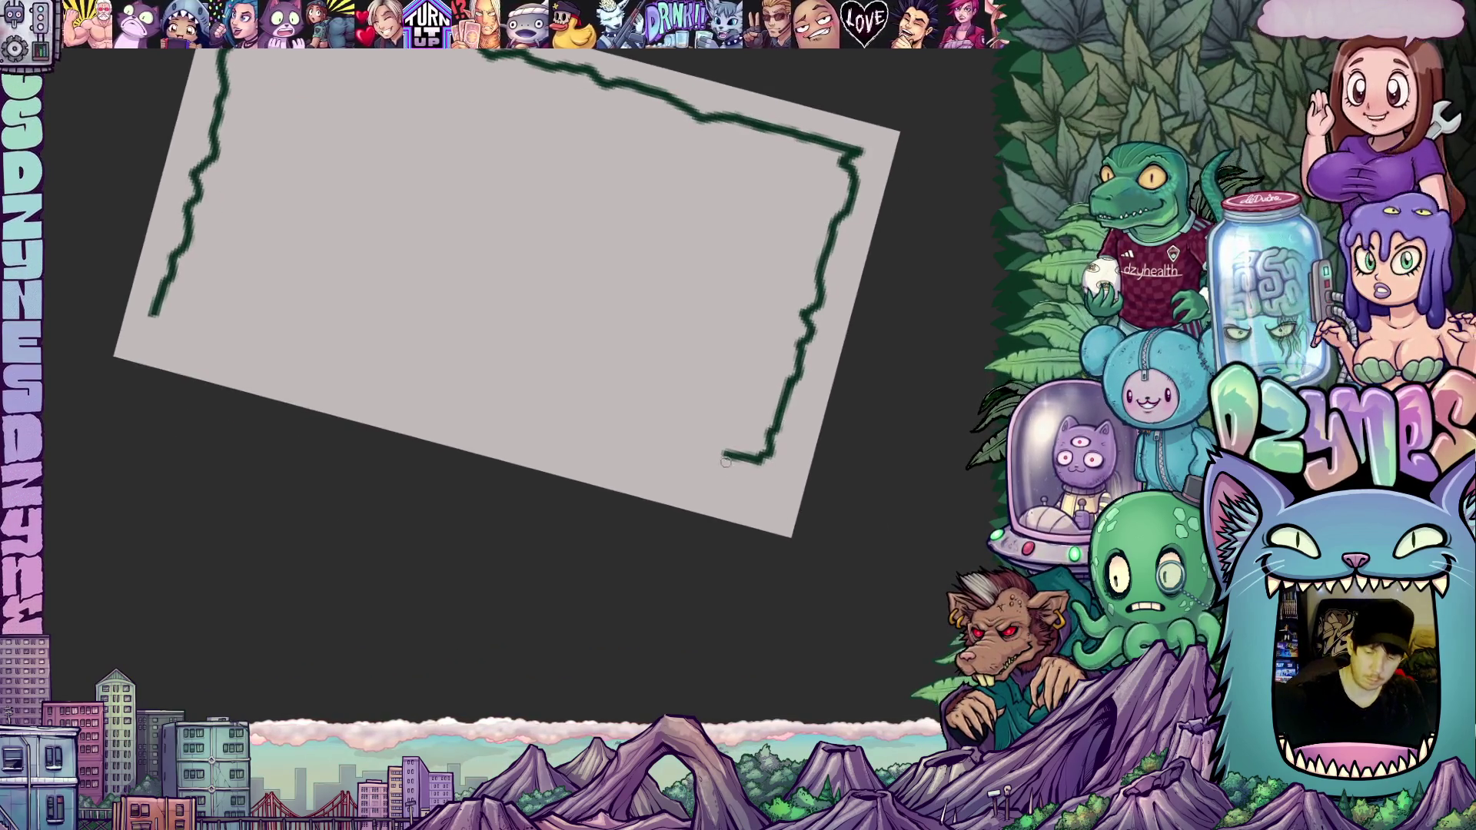
{"action": "mouse_move", "coordinate": [728, 473]}
{"action": "left_mouse_down"}
{"action": "mouse_move", "coordinate": [751, 522]}
{"action": "mouse_move", "coordinate": [698, 453]}
{"action": "left_mouse_up"}
{"action": "mouse_move", "coordinate": [759, 530]}
{"action": "left_mouse_down"}
{"action": "mouse_move", "coordinate": [765, 276]}
{"action": "mouse_move", "coordinate": [594, 449]}
{"action": "left_mouse_up"}
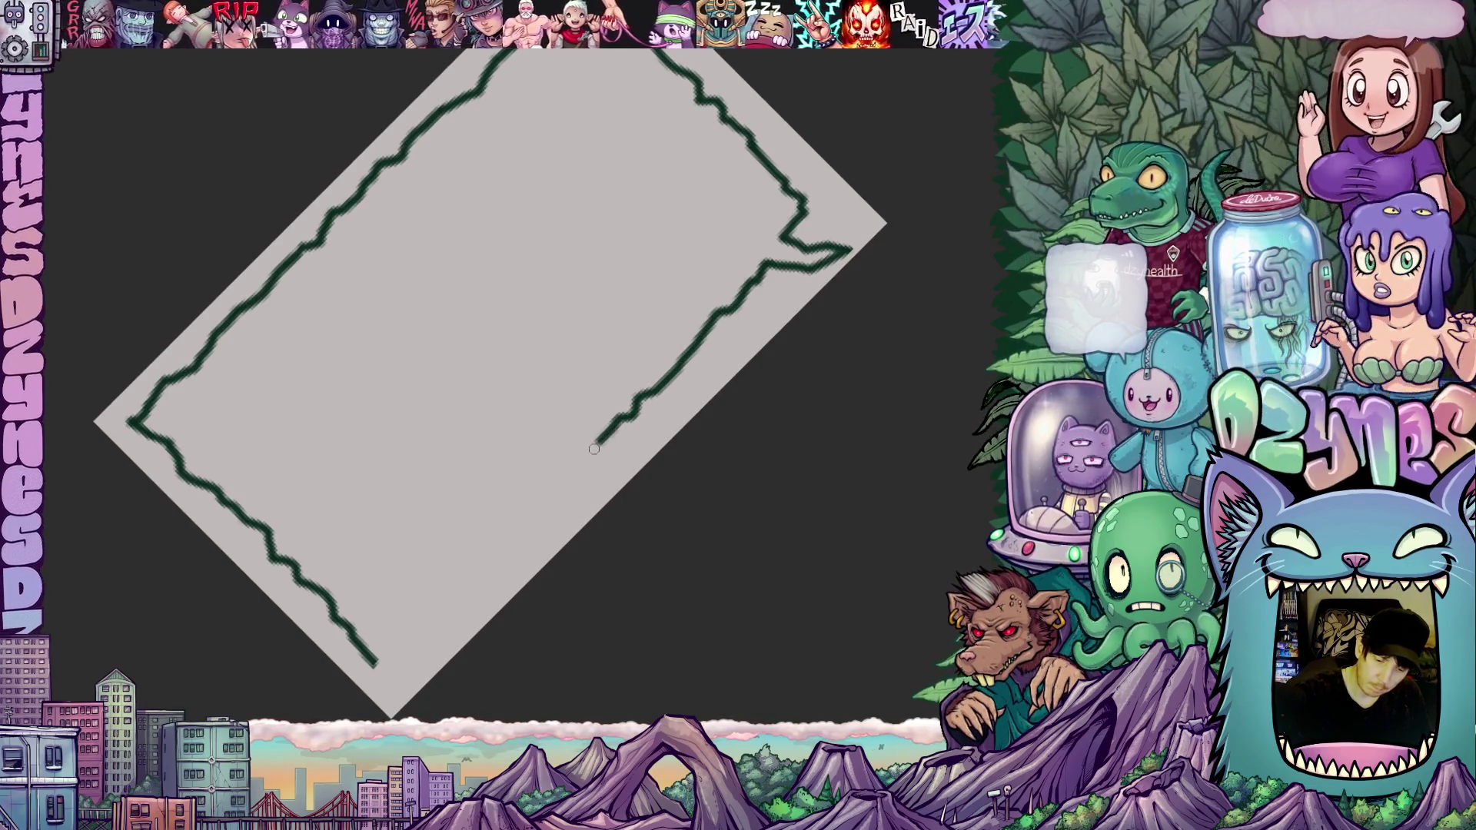
Step: Extend the bottom edge to the tail, erase the rough lower-right section and redraw it
{"action": "mouse_move", "coordinate": [781, 520]}
{"action": "left_mouse_down"}
{"action": "mouse_move", "coordinate": [511, 607]}
{"action": "mouse_move", "coordinate": [655, 290]}
{"action": "mouse_move", "coordinate": [777, 561]}
{"action": "mouse_move", "coordinate": [772, 590]}
{"action": "mouse_move", "coordinate": [744, 607]}
{"action": "mouse_move", "coordinate": [843, 586]}
{"action": "mouse_move", "coordinate": [850, 330]}
{"action": "left_mouse_up"}
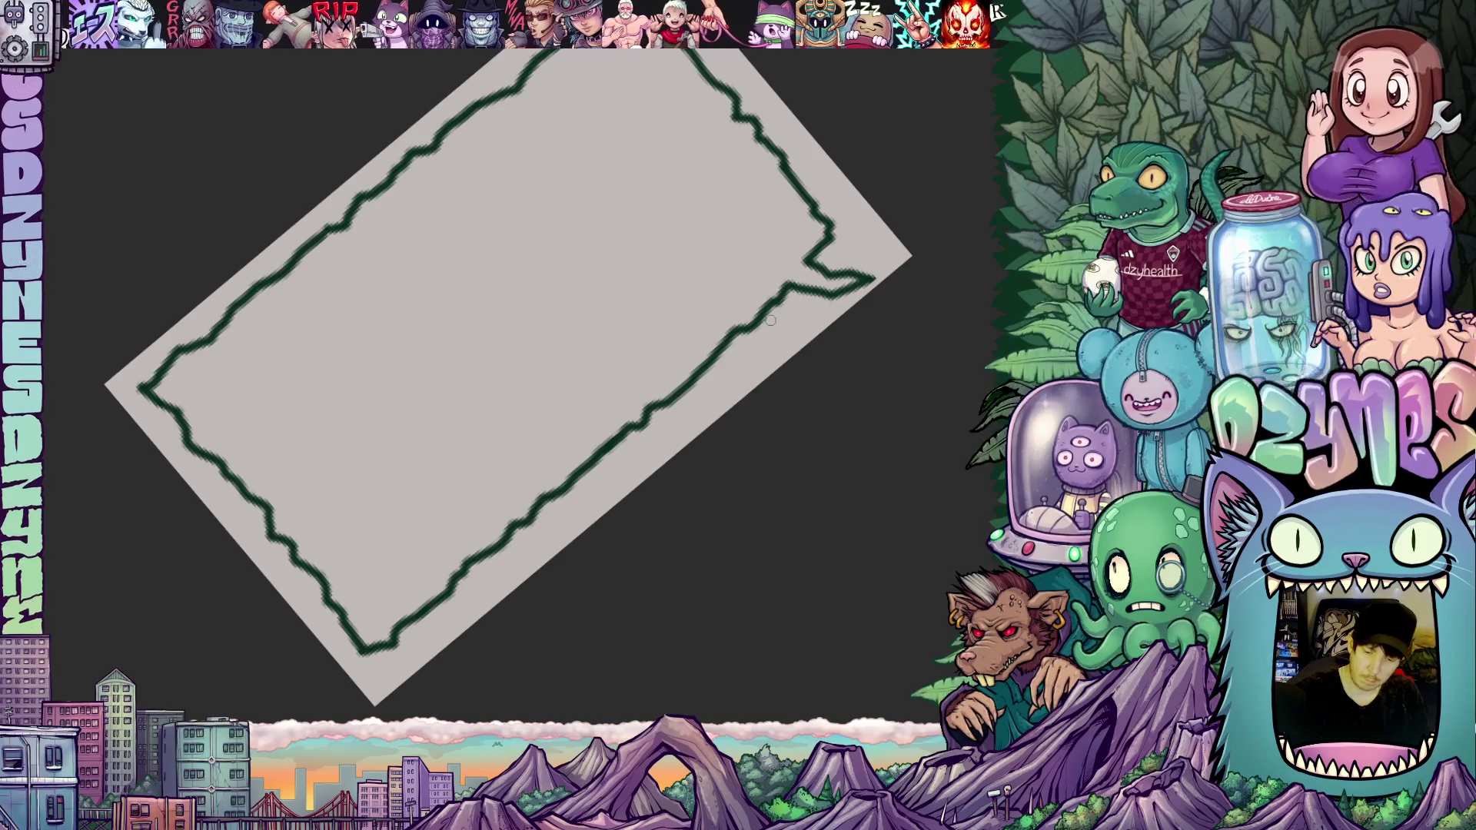
{"action": "mouse_move", "coordinate": [727, 333]}
{"action": "left_mouse_down"}
{"action": "mouse_move", "coordinate": [713, 357]}
{"action": "mouse_move", "coordinate": [744, 323]}
{"action": "mouse_move", "coordinate": [781, 313]}
{"action": "mouse_move", "coordinate": [792, 285]}
{"action": "left_mouse_up"}
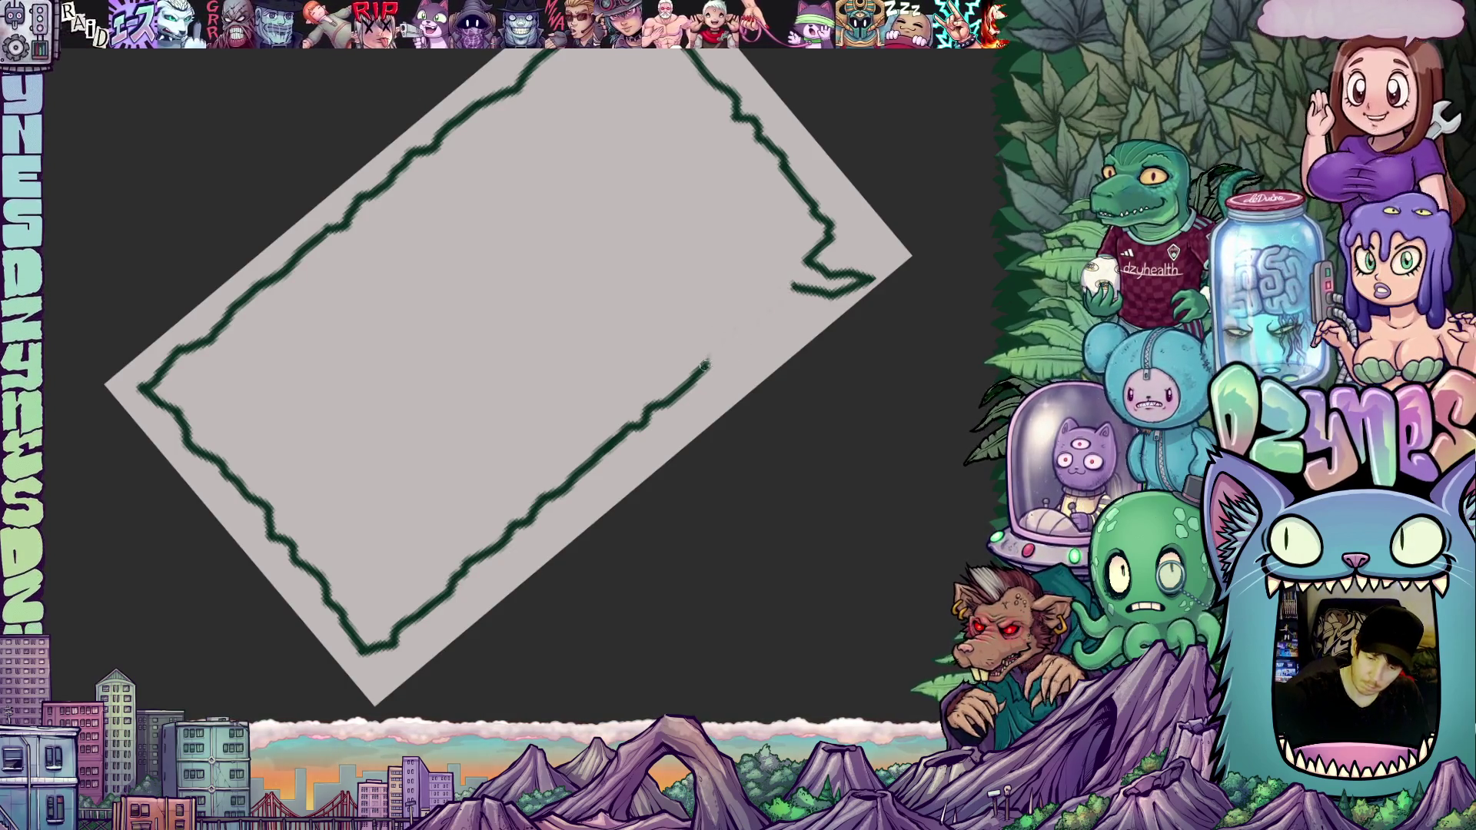
{"action": "mouse_move", "coordinate": [711, 365]}
{"action": "left_mouse_down"}
{"action": "mouse_move", "coordinate": [828, 244]}
{"action": "mouse_move", "coordinate": [847, 246]}
{"action": "mouse_move", "coordinate": [832, 233]}
{"action": "mouse_move", "coordinate": [872, 552]}
{"action": "left_mouse_up"}
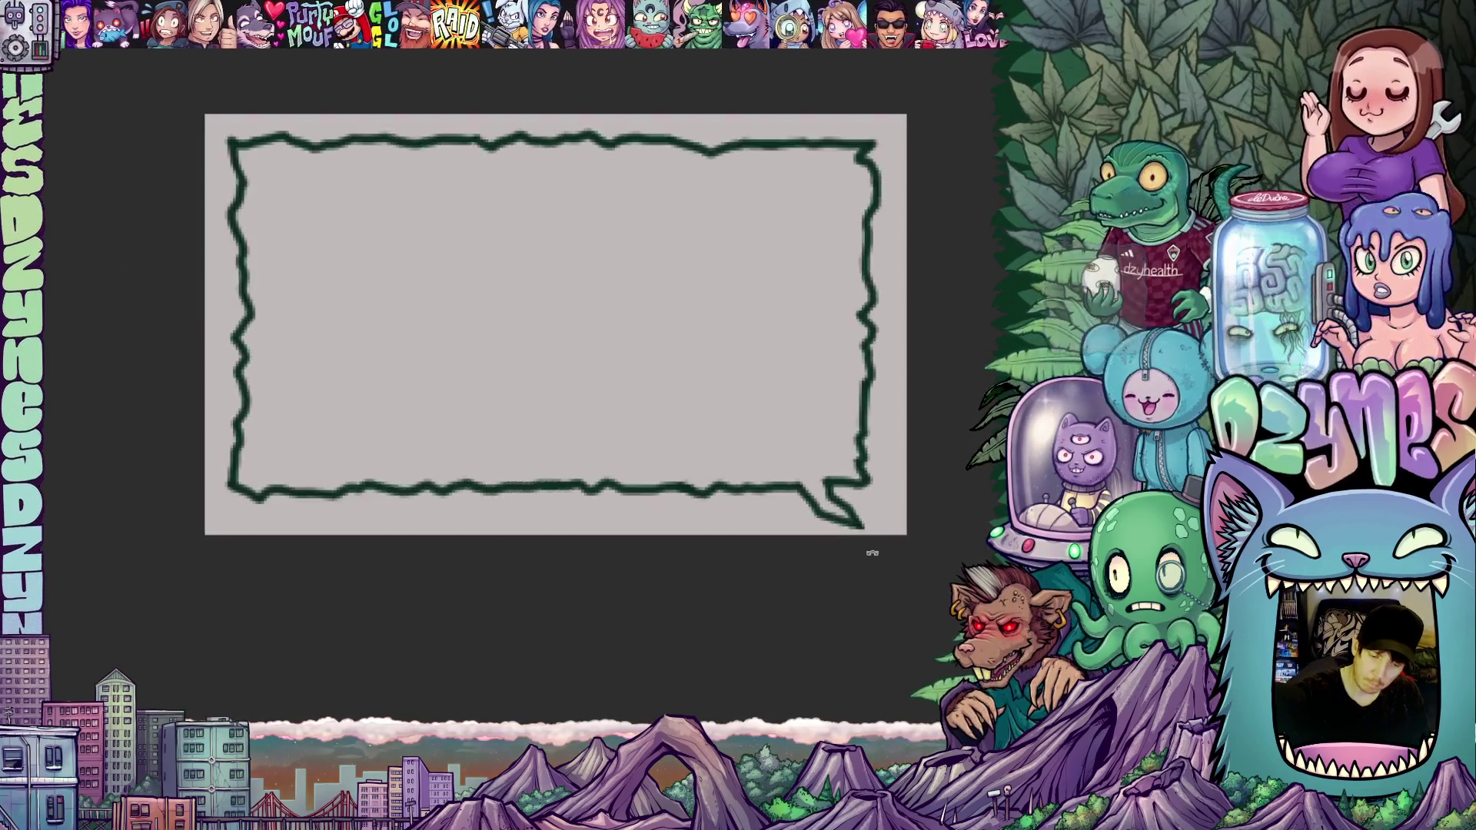
{"action": "left_click_drag", "start_coordinate": [751, 557], "coordinate": [796, 575]}
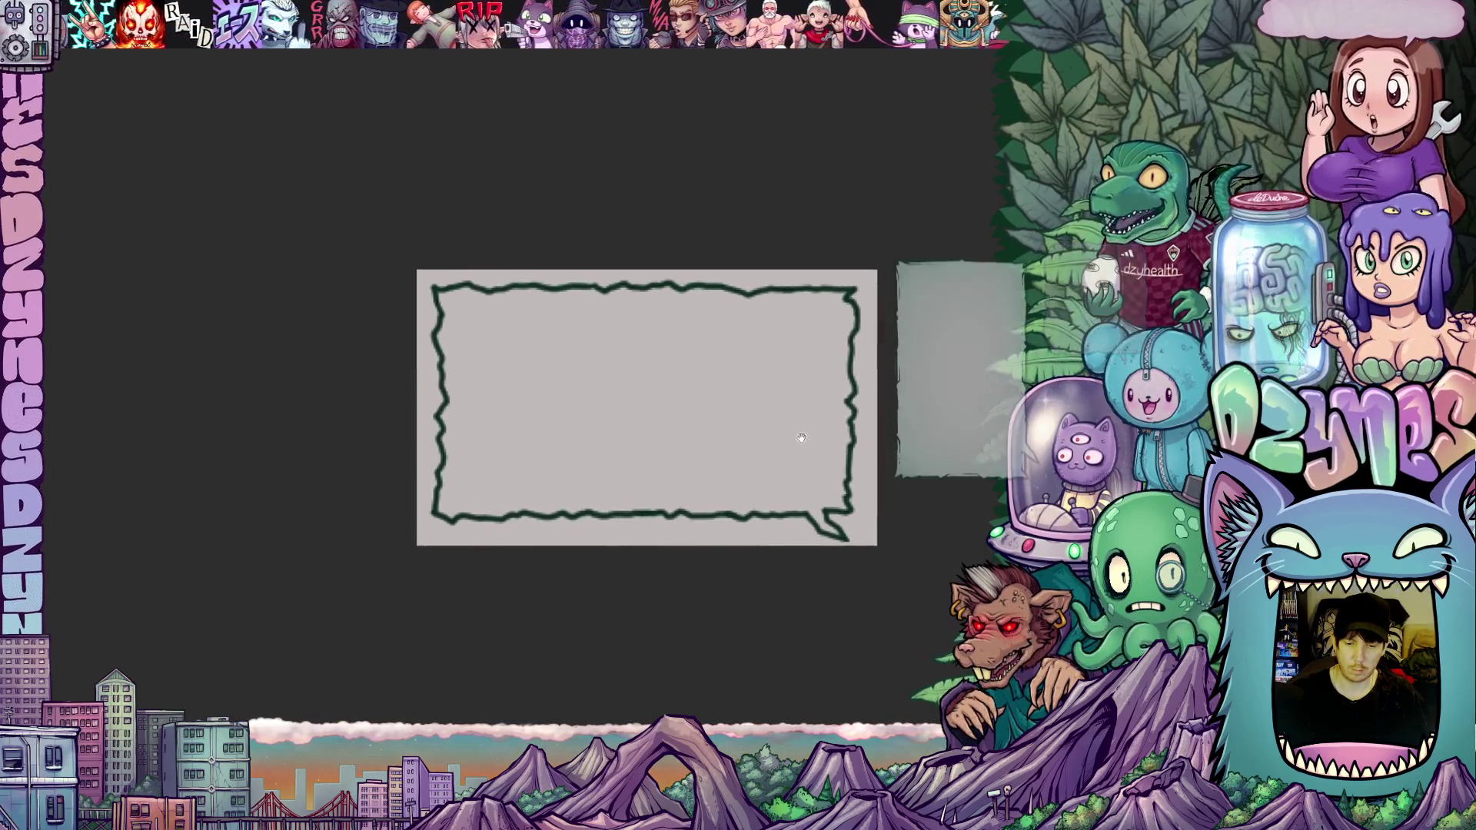
Step: Erase and redraw a rough part of the bubble's top border
{"action": "mouse_move", "coordinate": [653, 230]}
{"action": "left_mouse_down"}
{"action": "mouse_move", "coordinate": [626, 219]}
{"action": "mouse_move", "coordinate": [638, 201]}
{"action": "mouse_move", "coordinate": [762, 150]}
{"action": "left_mouse_up"}
{"action": "left_click_drag", "start_coordinate": [619, 220], "coordinate": [784, 139]}
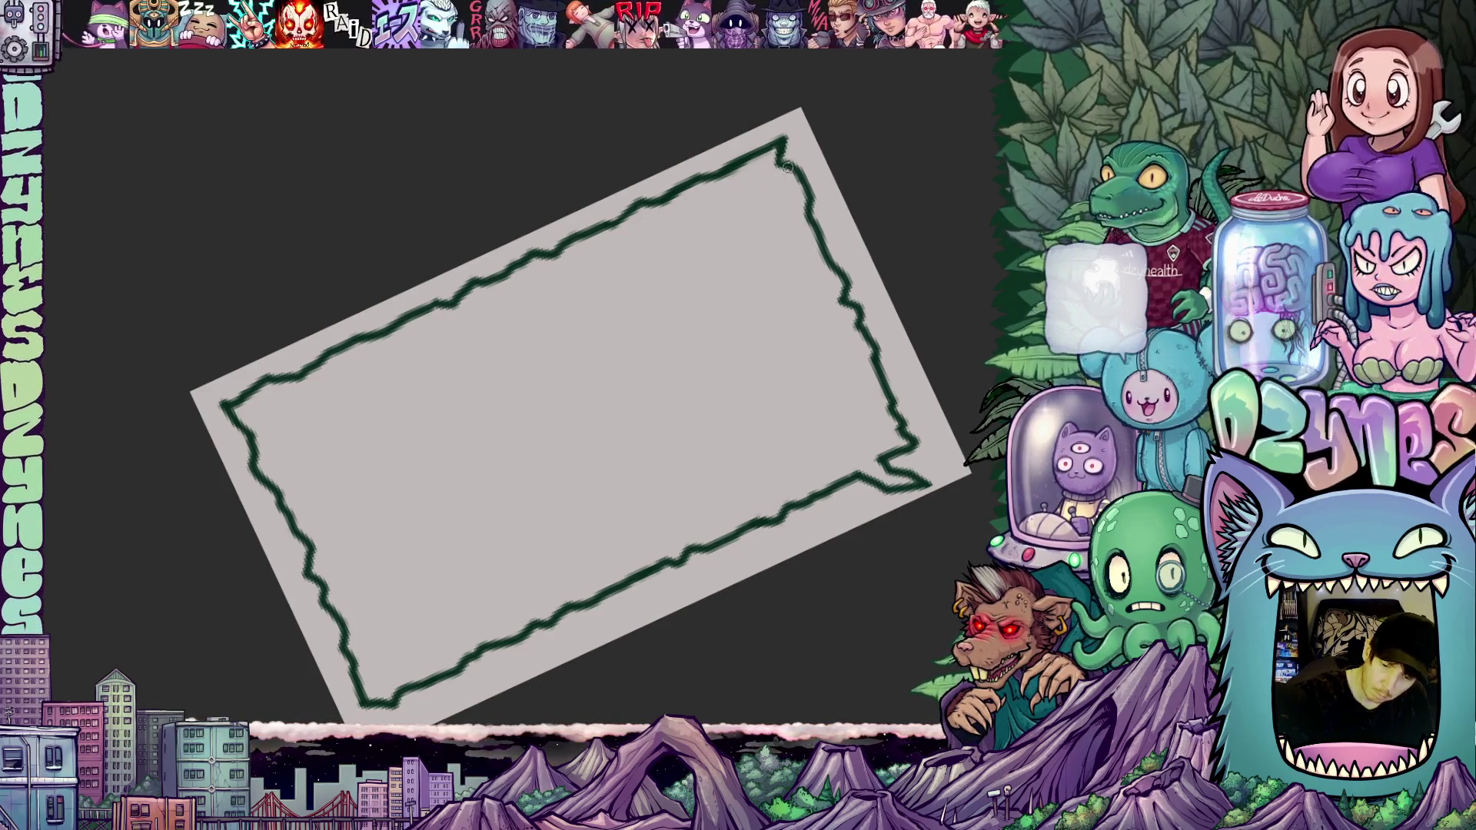
{"action": "mouse_move", "coordinate": [832, 208]}
{"action": "left_mouse_down"}
{"action": "mouse_move", "coordinate": [841, 467]}
{"action": "mouse_move", "coordinate": [856, 373]}
{"action": "mouse_move", "coordinate": [884, 361]}
{"action": "mouse_move", "coordinate": [805, 357]}
{"action": "left_mouse_up"}
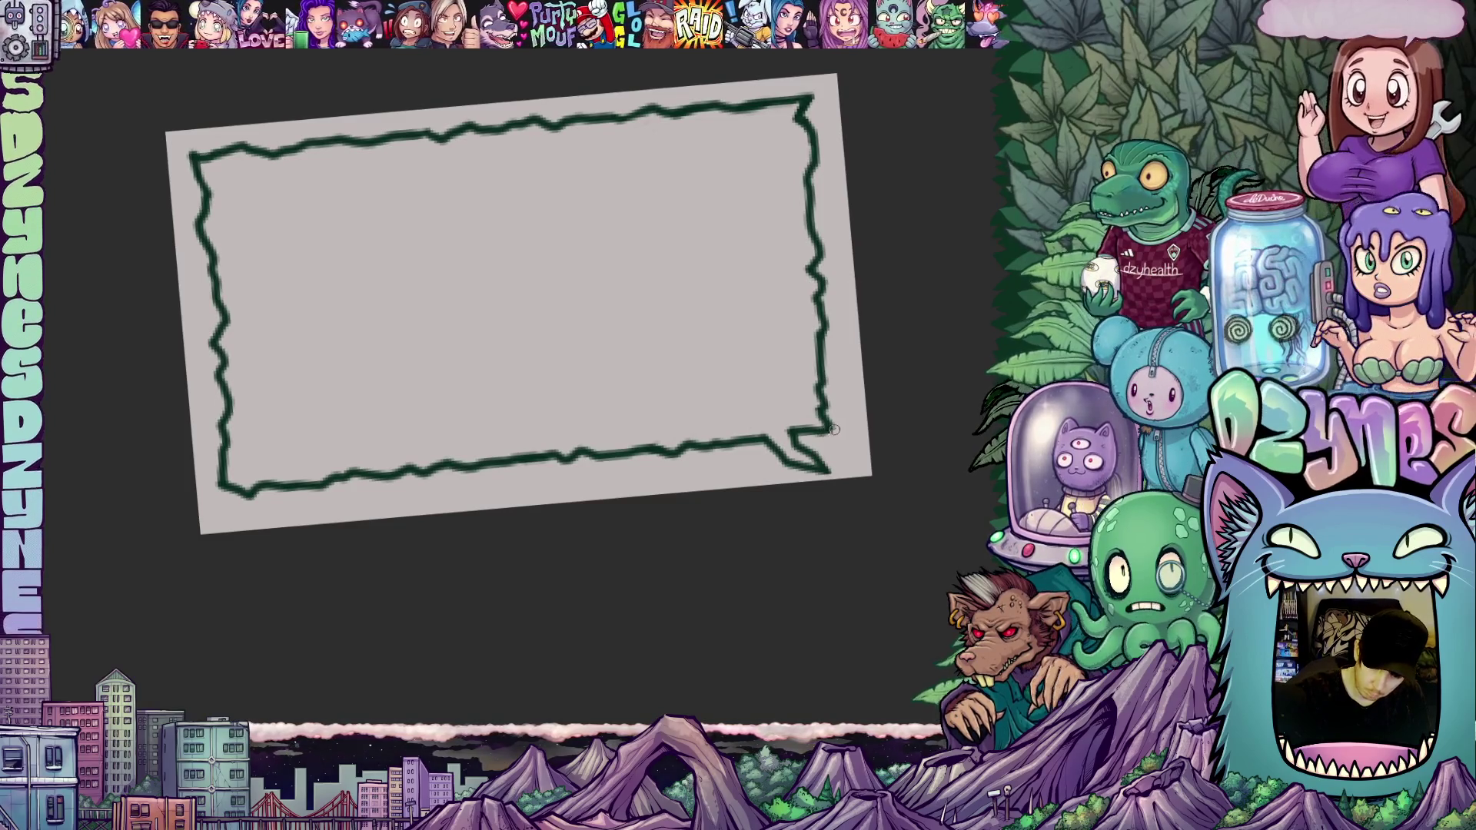
Step: Level the canvas rotation and zoom out until the whole bubble fits in view
{"action": "left_click_drag", "start_coordinate": [628, 529], "coordinate": [595, 476]}
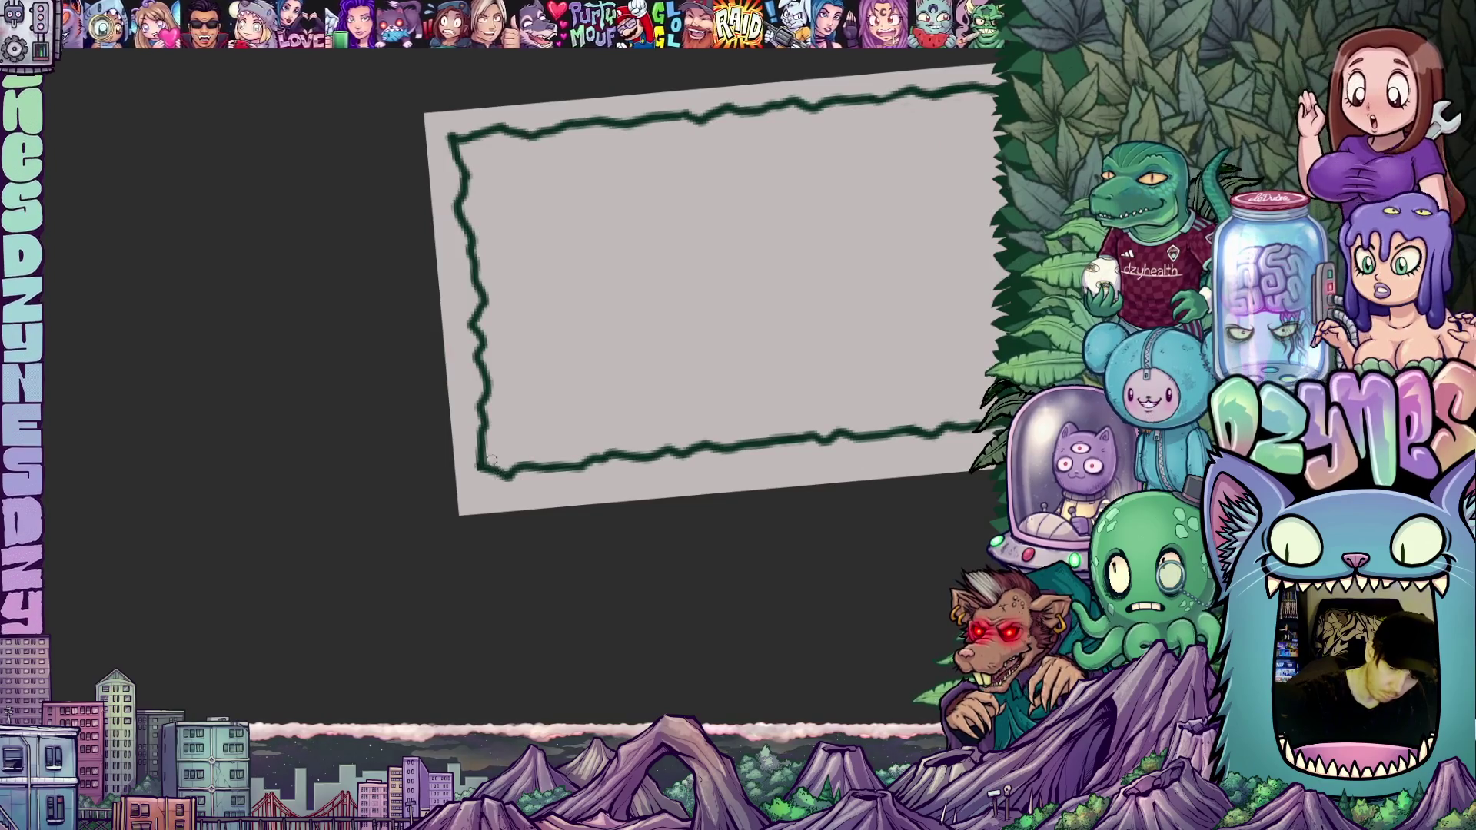
{"action": "scroll", "coordinate": [492, 462], "scroll_direction": "up", "scroll_amount": 1}
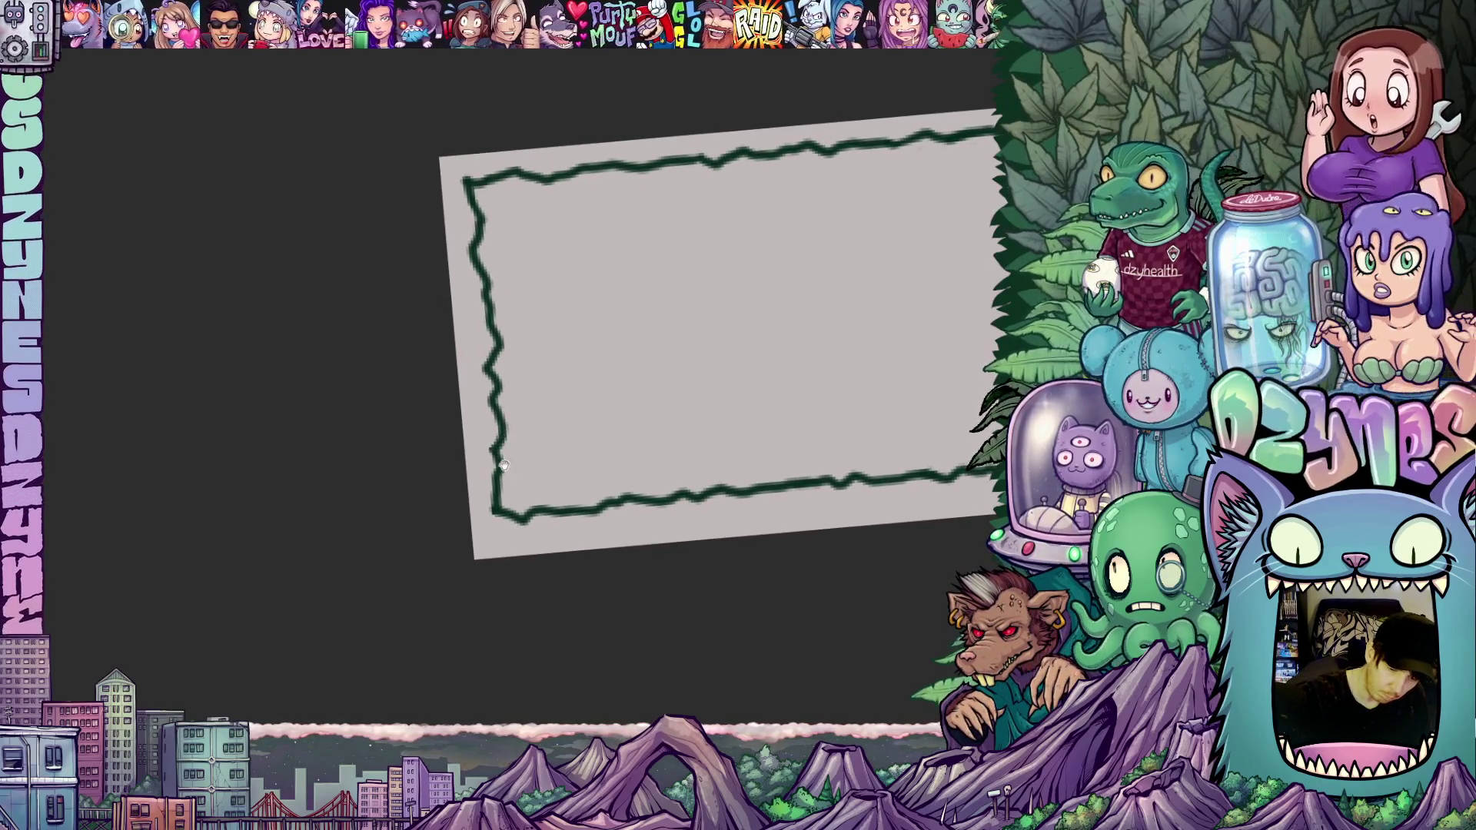
{"action": "scroll", "coordinate": [504, 442], "scroll_direction": "up", "scroll_amount": 1}
{"action": "scroll", "coordinate": [521, 447], "scroll_direction": "up", "scroll_amount": 2}
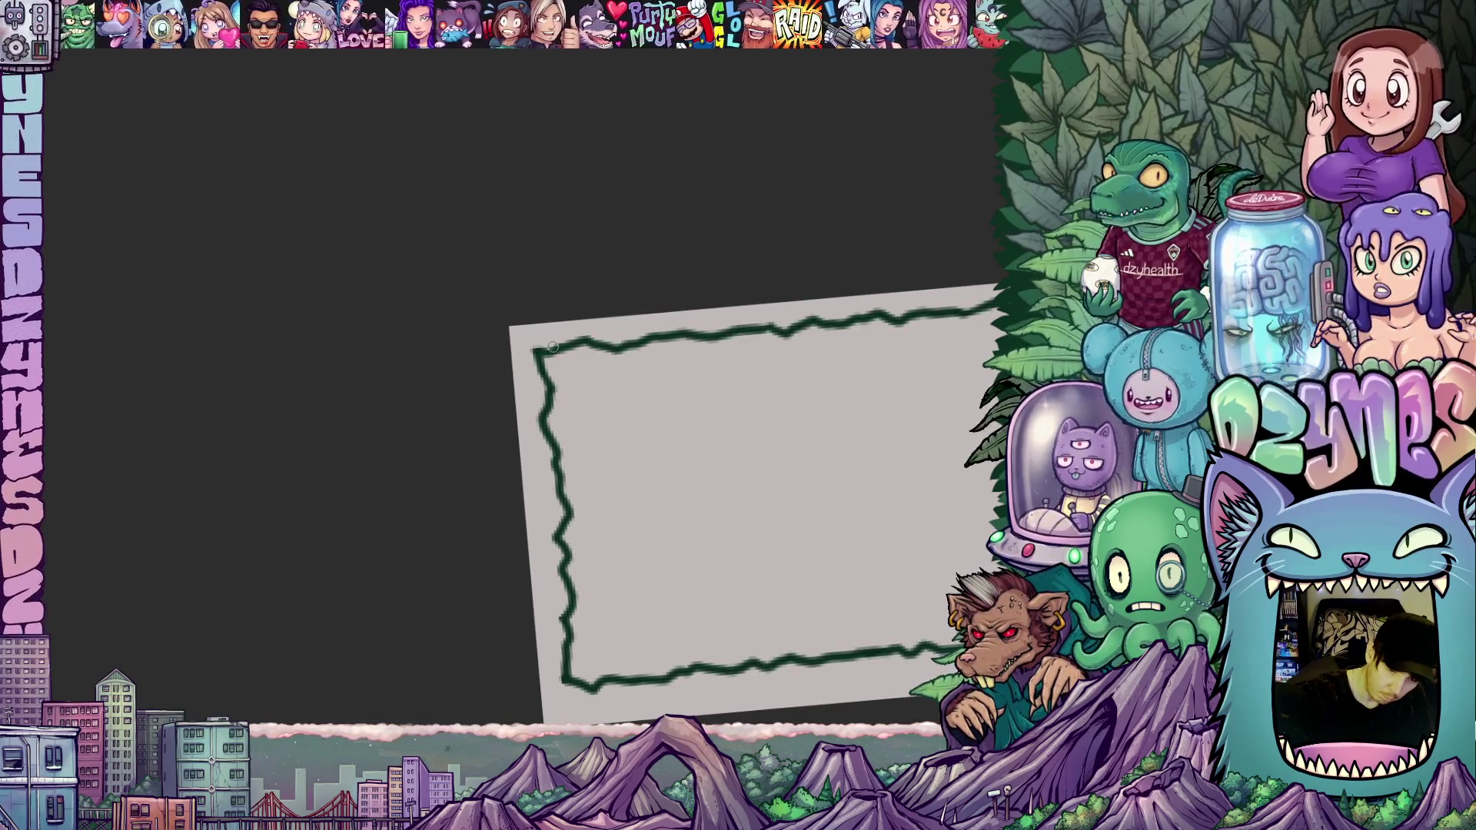
{"action": "scroll", "coordinate": [645, 447], "scroll_direction": "down", "scroll_amount": 2}
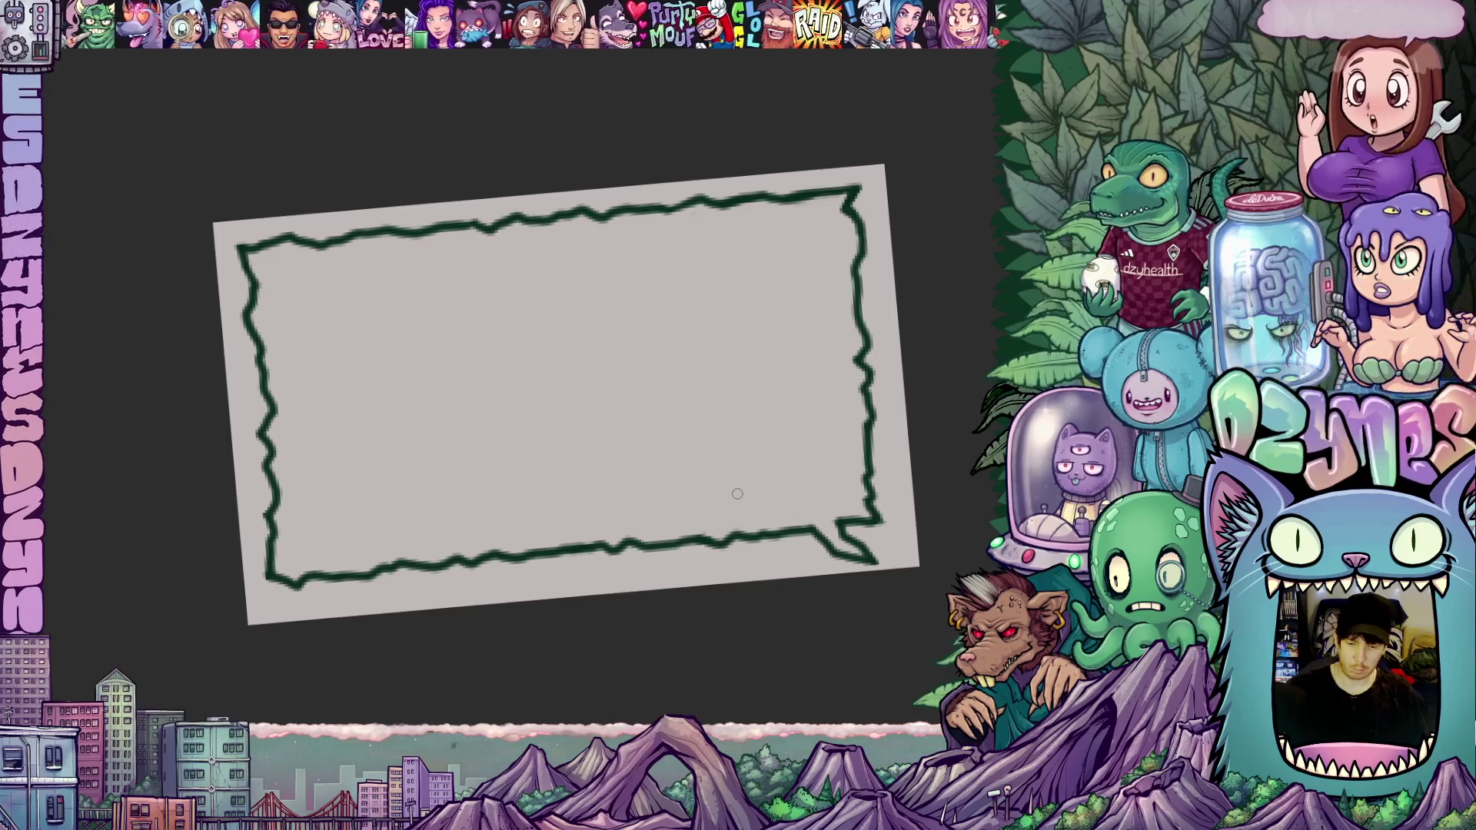
{"action": "scroll", "coordinate": [737, 494], "scroll_direction": "down", "scroll_amount": 5}
{"action": "mouse_move", "coordinate": [843, 568]}
{"action": "left_mouse_down"}
{"action": "mouse_move", "coordinate": [863, 631]}
{"action": "mouse_move", "coordinate": [807, 607]}
{"action": "mouse_move", "coordinate": [830, 583]}
{"action": "mouse_move", "coordinate": [793, 567]}
{"action": "left_mouse_up"}
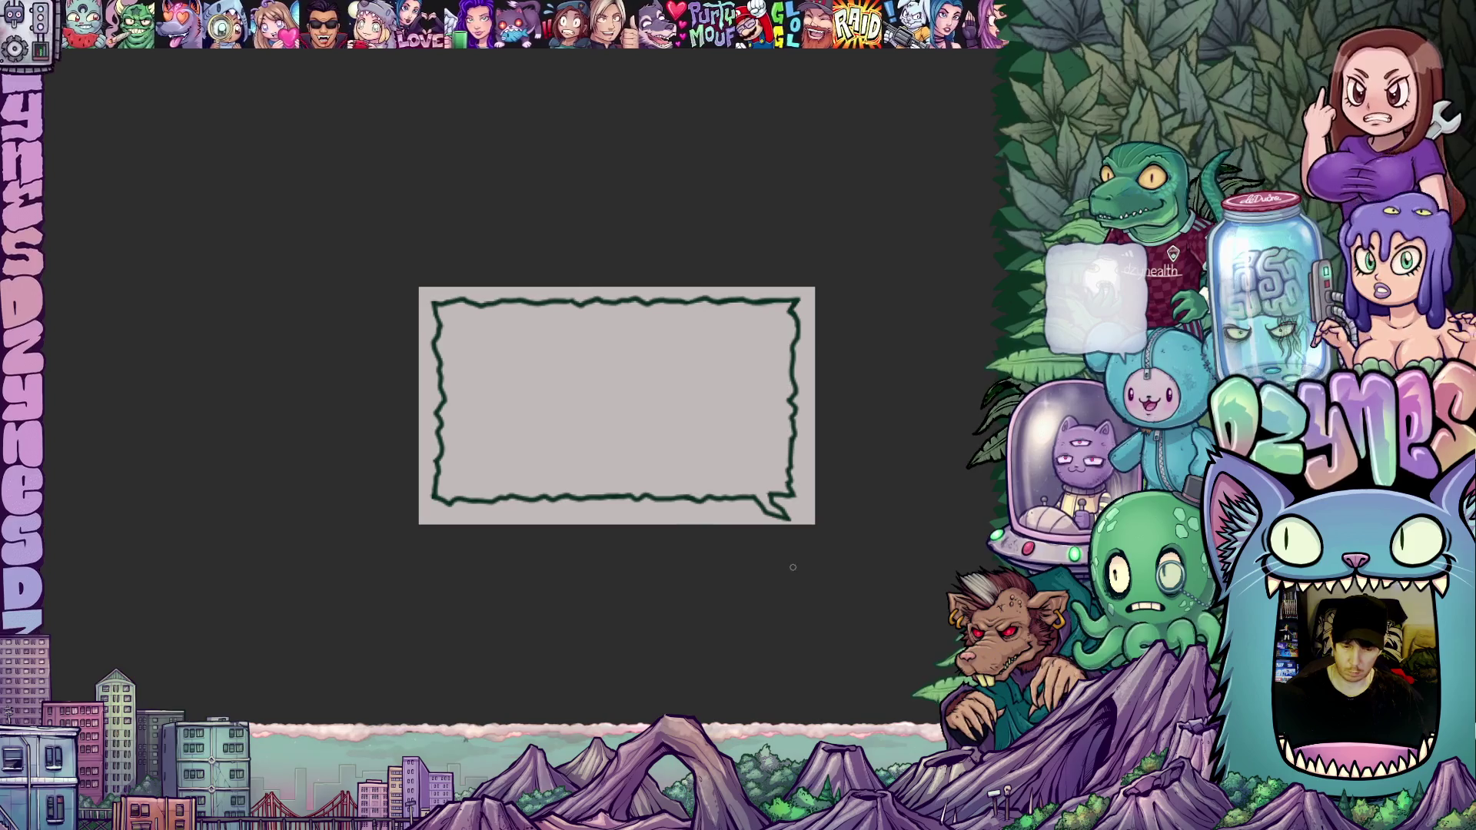
{"action": "scroll", "coordinate": [701, 537], "scroll_direction": "up", "scroll_amount": 1}
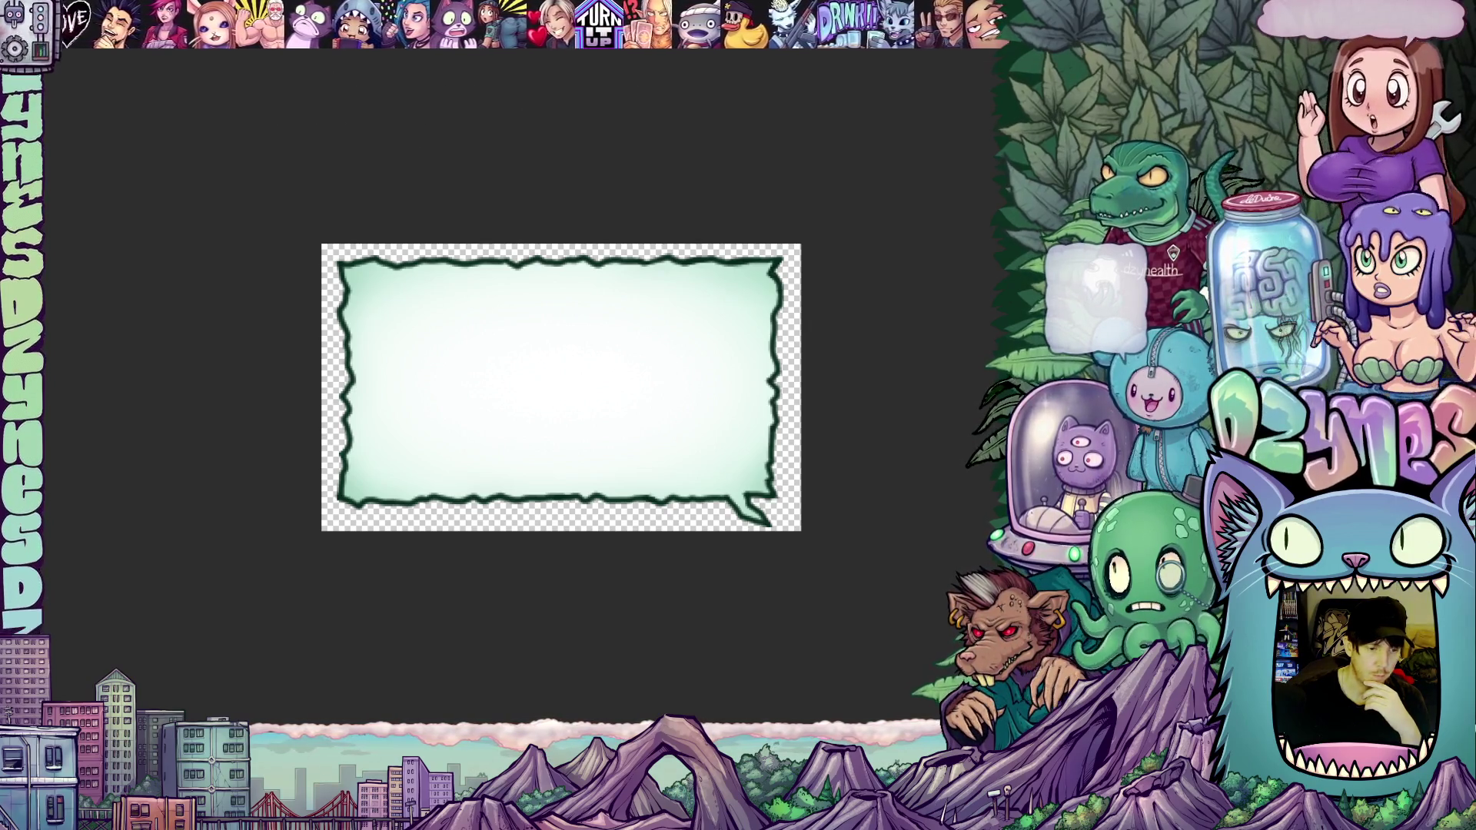
Step: Flatten all the bubble's layers into a single image from the Layer menu
{"action": "left_click", "coordinate": [58, 9]}
{"action": "left_click", "coordinate": [86, 387]}
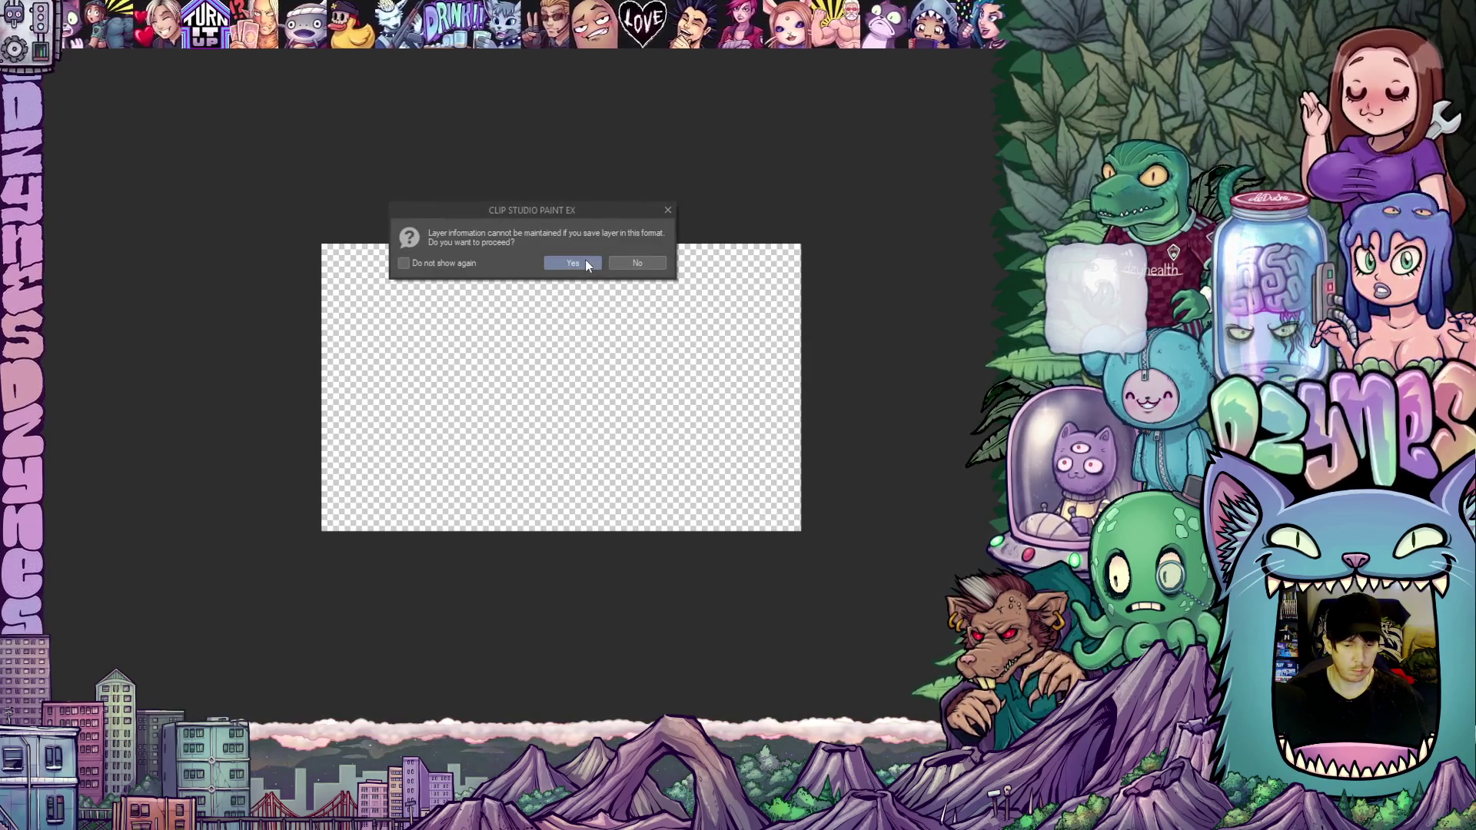
Step: Confirm saving the bubble without keeping layer information
{"action": "left_click", "coordinate": [588, 265]}
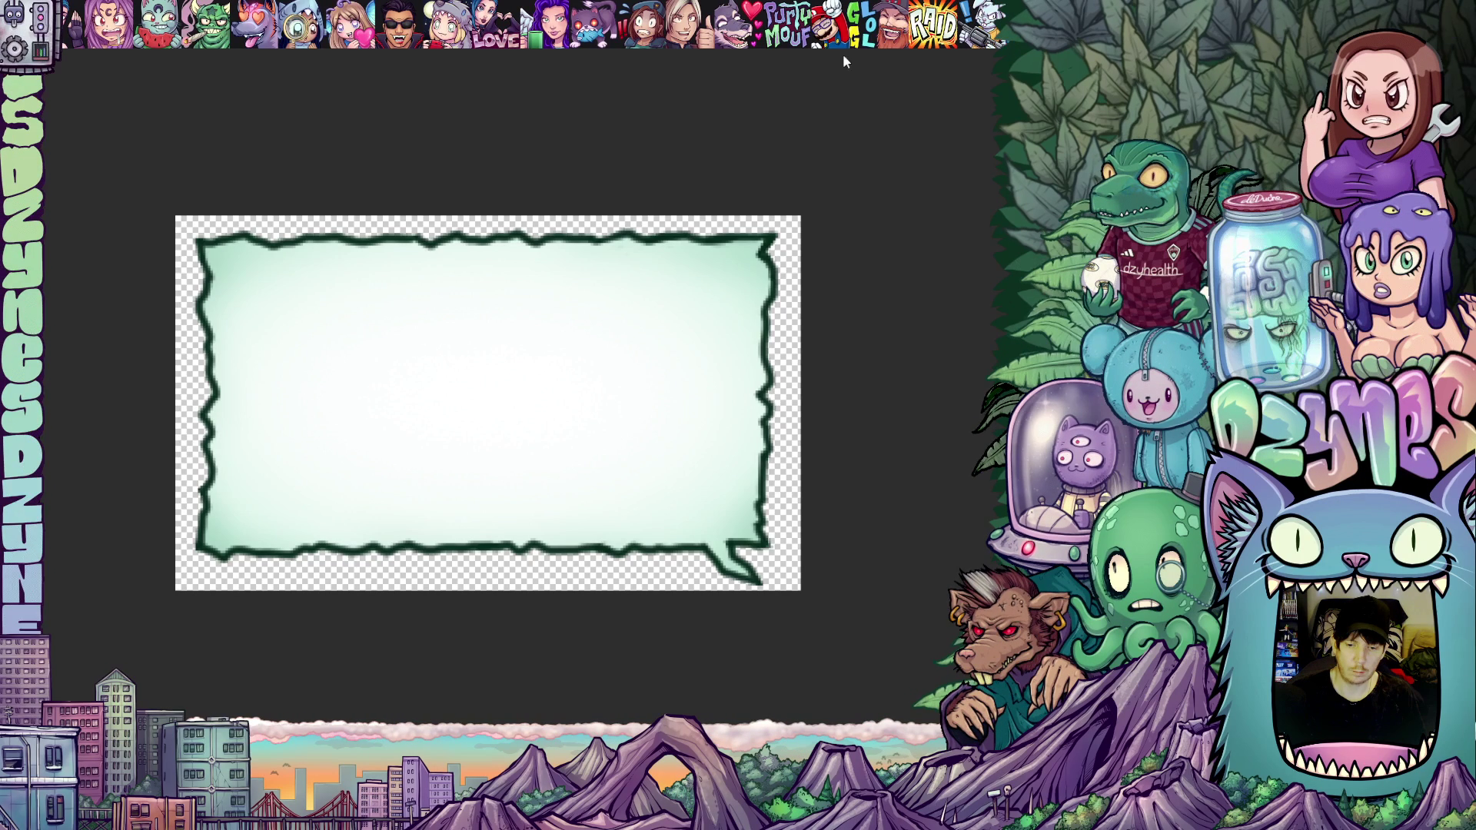
Step: Close the speech-bubble canvas and discard changes without saving
{"action": "key", "text": "ctrl+w"}
{"action": "left_click", "coordinate": [567, 265]}
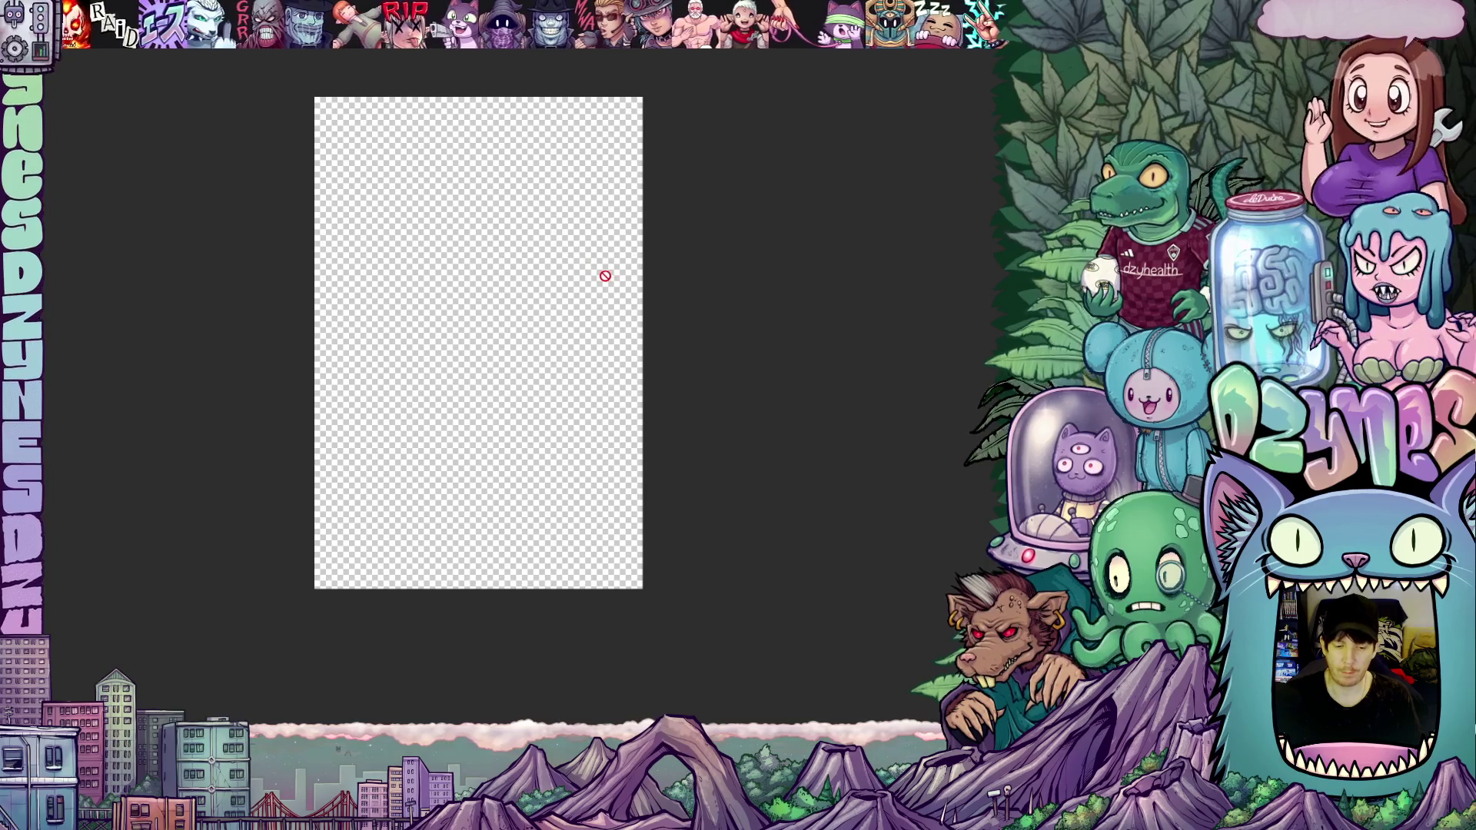
{"action": "scroll", "coordinate": [603, 277], "scroll_direction": "down", "scroll_amount": 1}
{"action": "scroll", "coordinate": [604, 277], "scroll_direction": "up", "scroll_amount": 1}
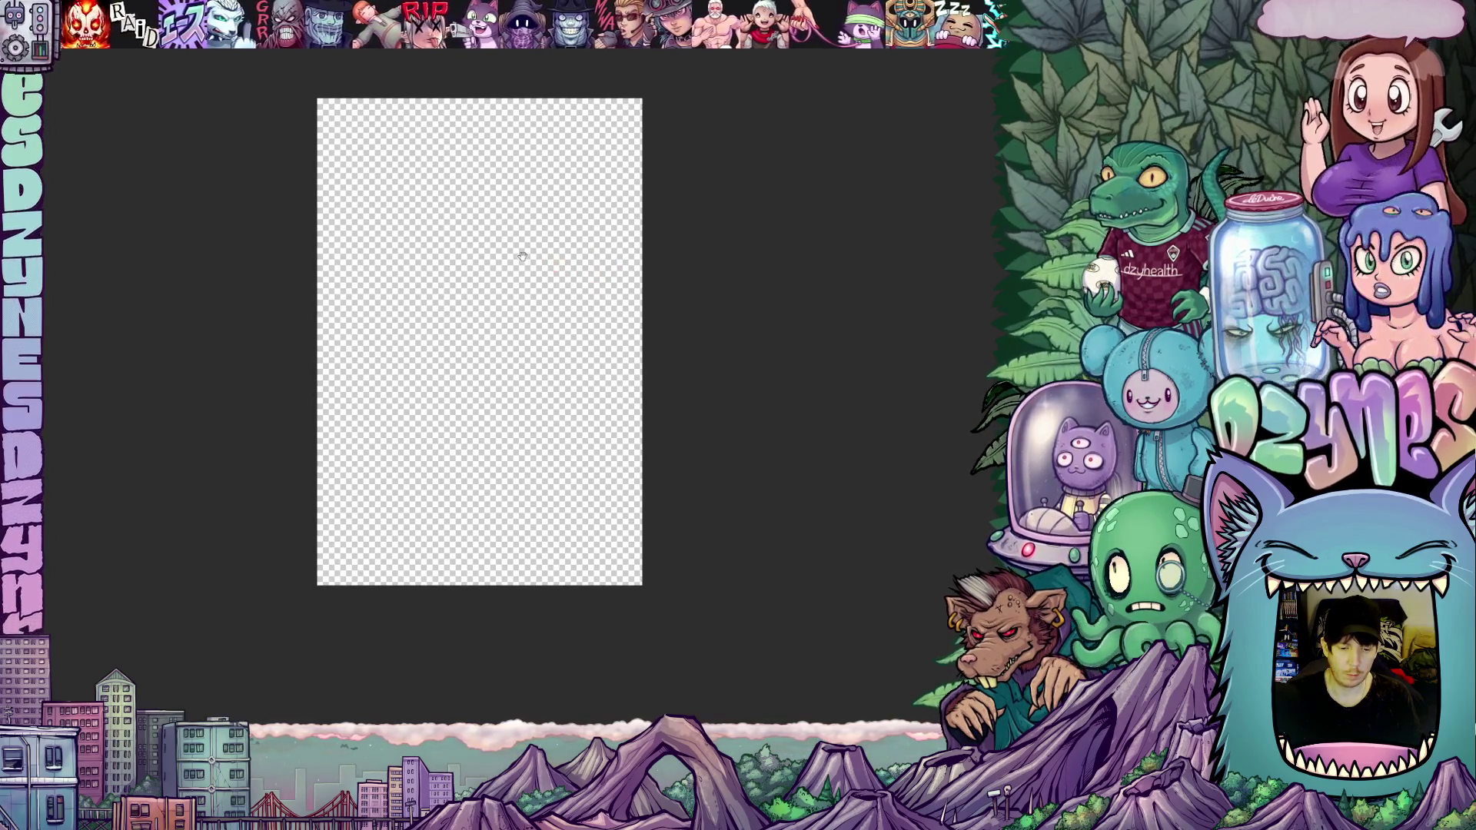
{"action": "left_click_drag", "start_coordinate": [517, 254], "coordinate": [589, 276]}
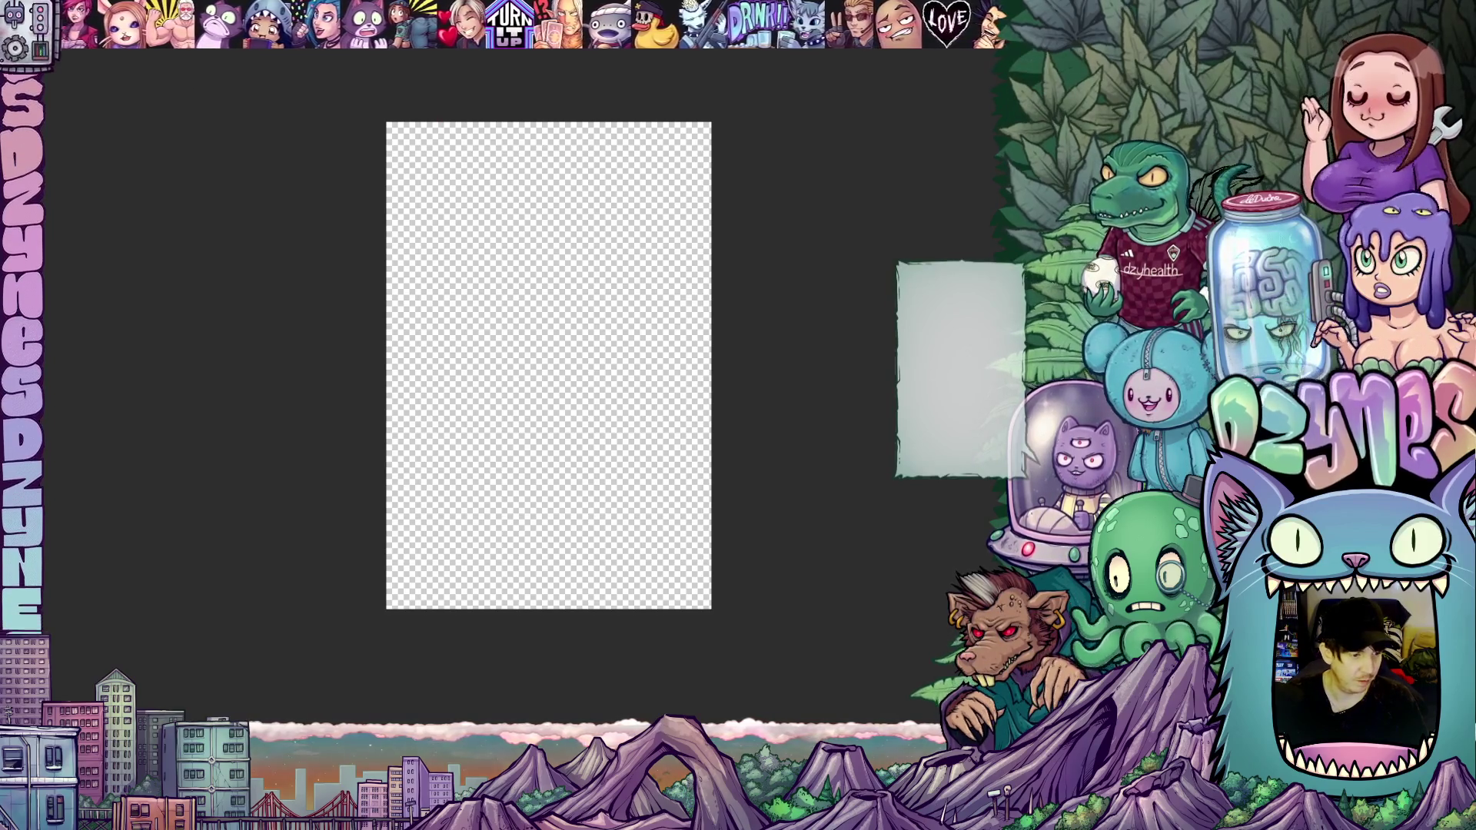
Step: Create a new 250 × 120 px canvas from the New dialog
{"action": "key", "text": "Tab"}
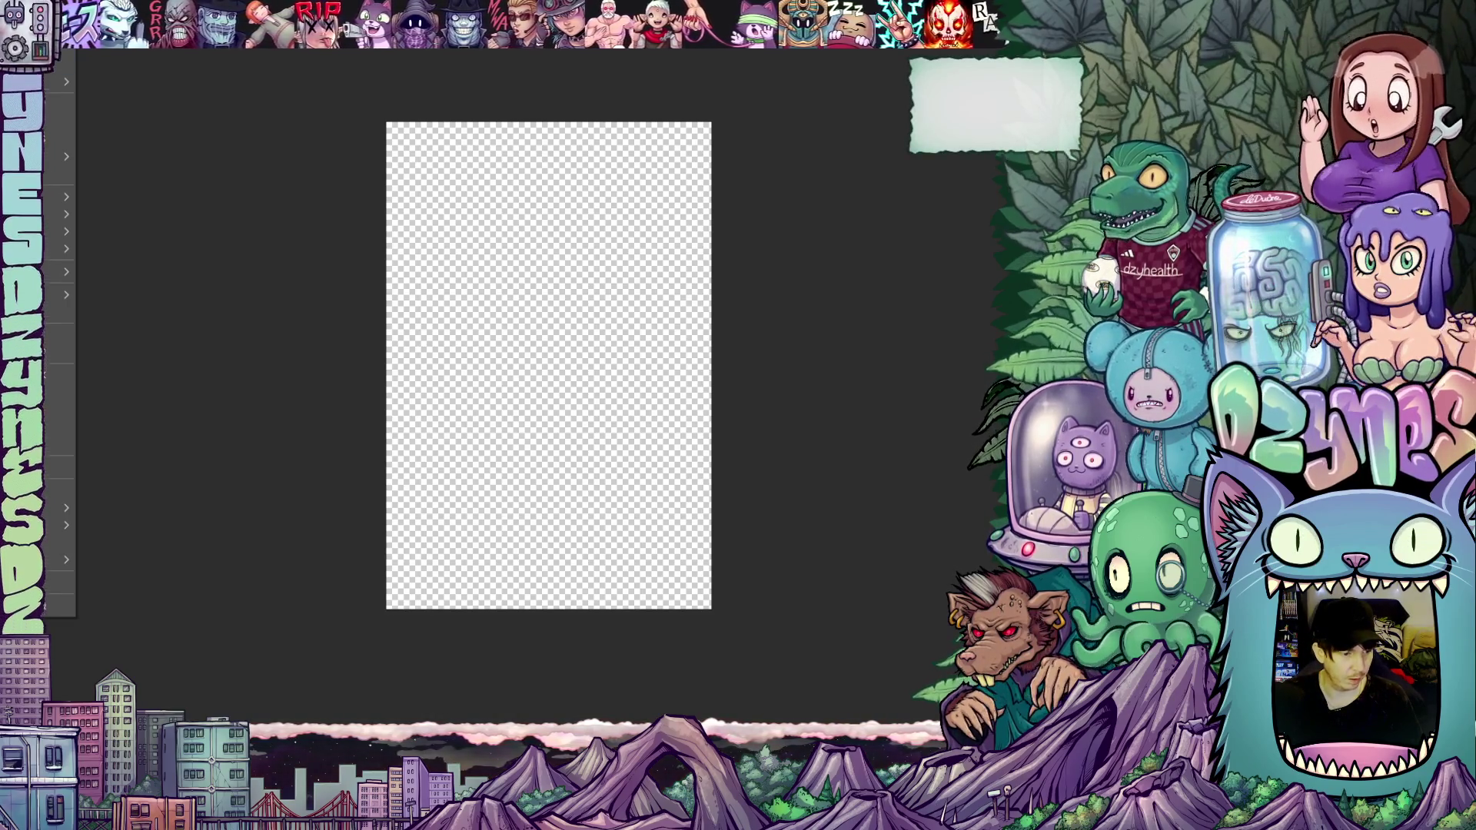
{"action": "key", "text": "ctrl+n"}
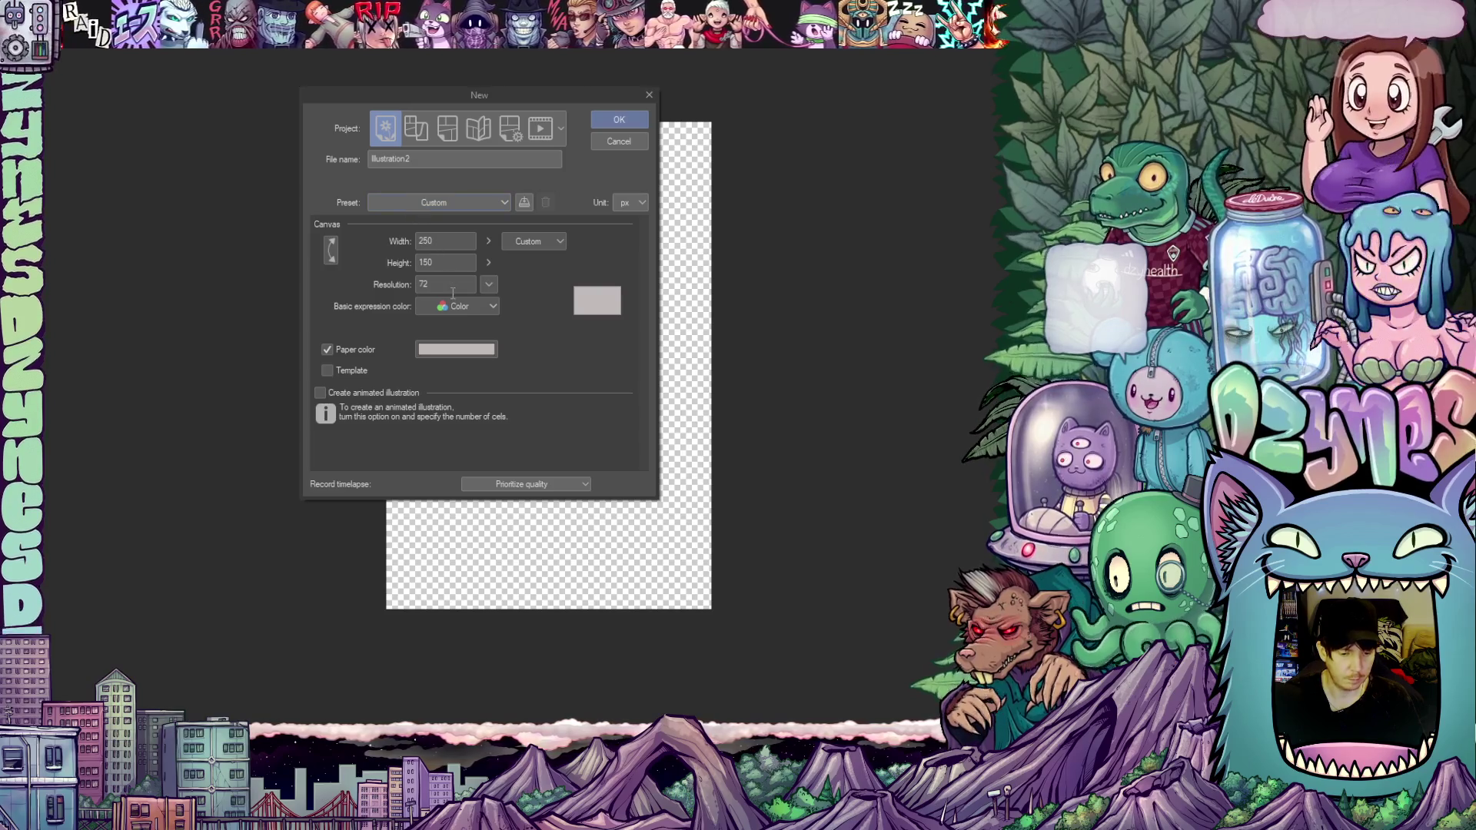
{"action": "left_click", "coordinate": [436, 241]}
{"action": "double_click", "coordinate": [436, 240]}
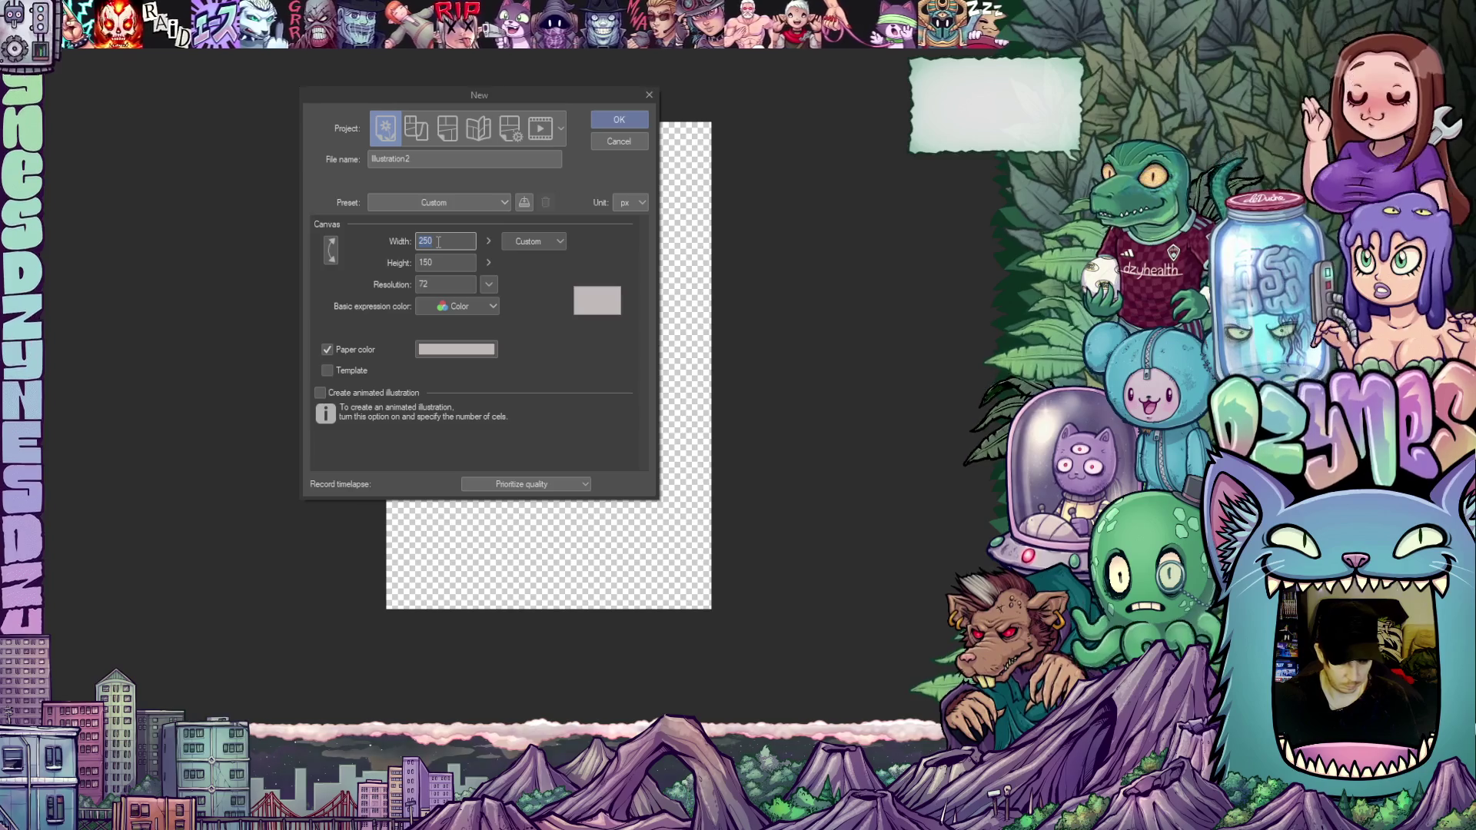
{"action": "type", "text": "200"}
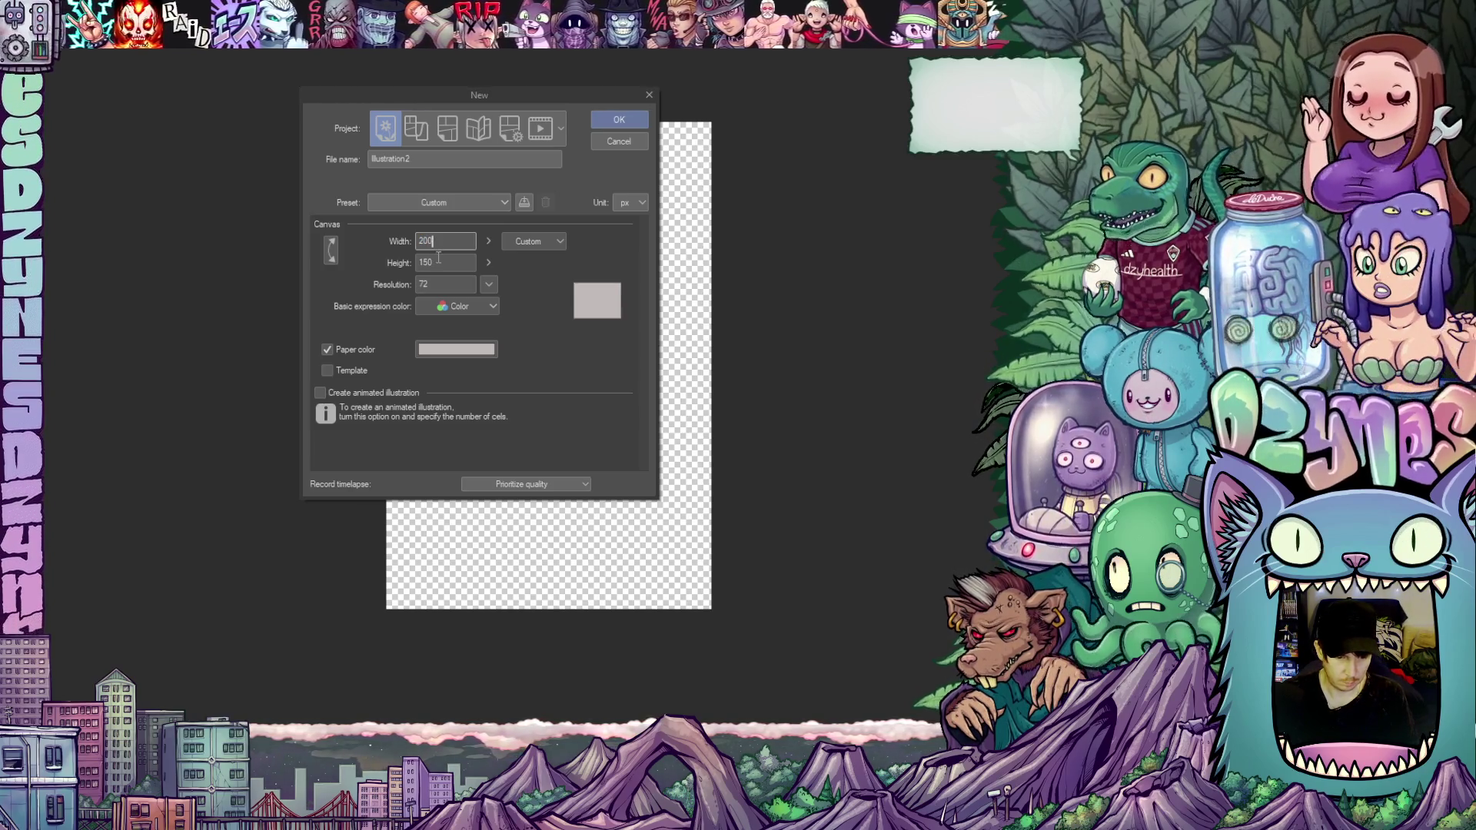
{"action": "key", "text": "BackSpace"}
{"action": "key", "text": "BackSpace"}
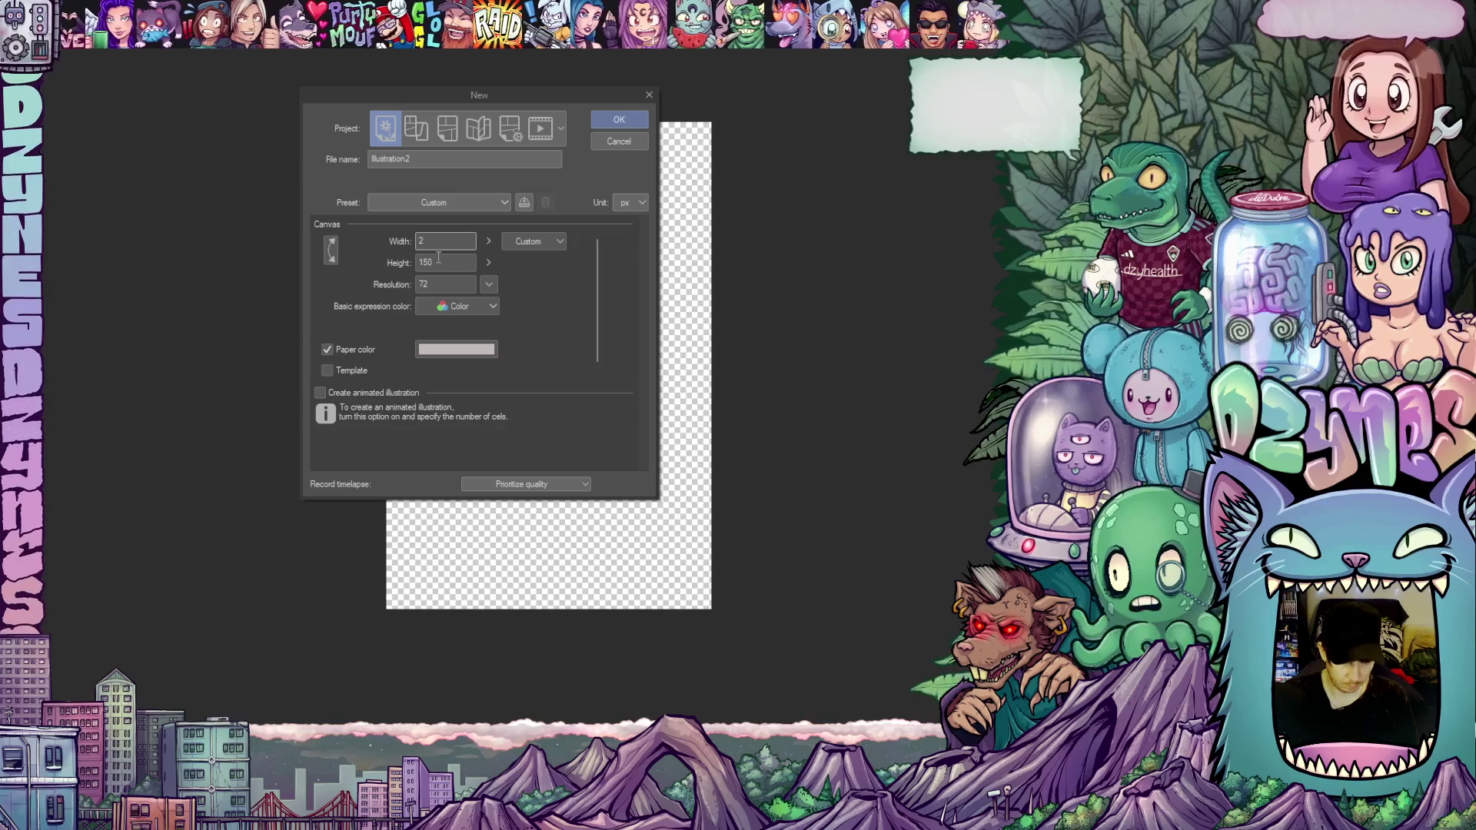
{"action": "type", "text": "50"}
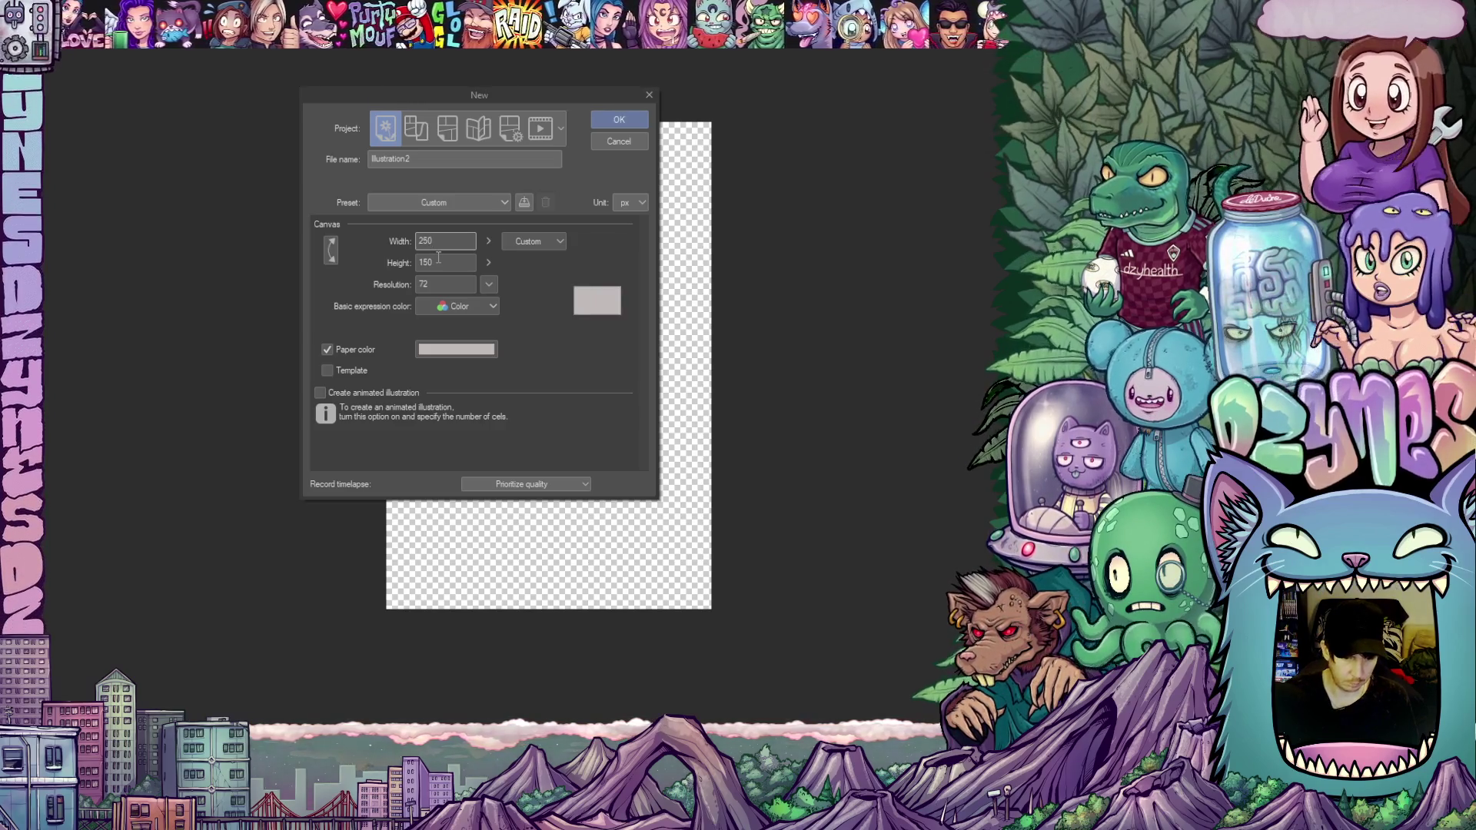
{"action": "key", "text": "Tab"}
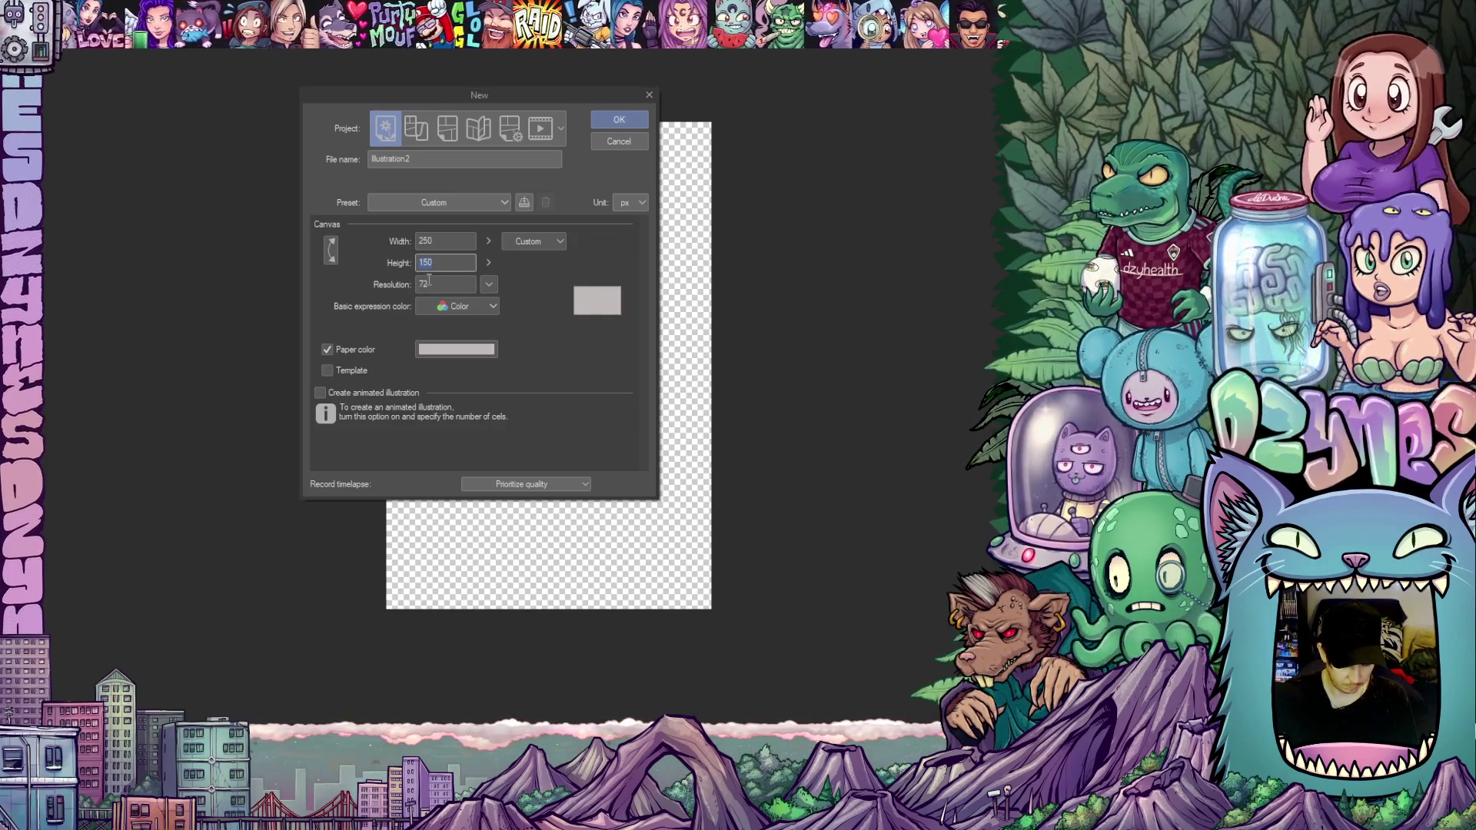
{"action": "type", "text": "1"}
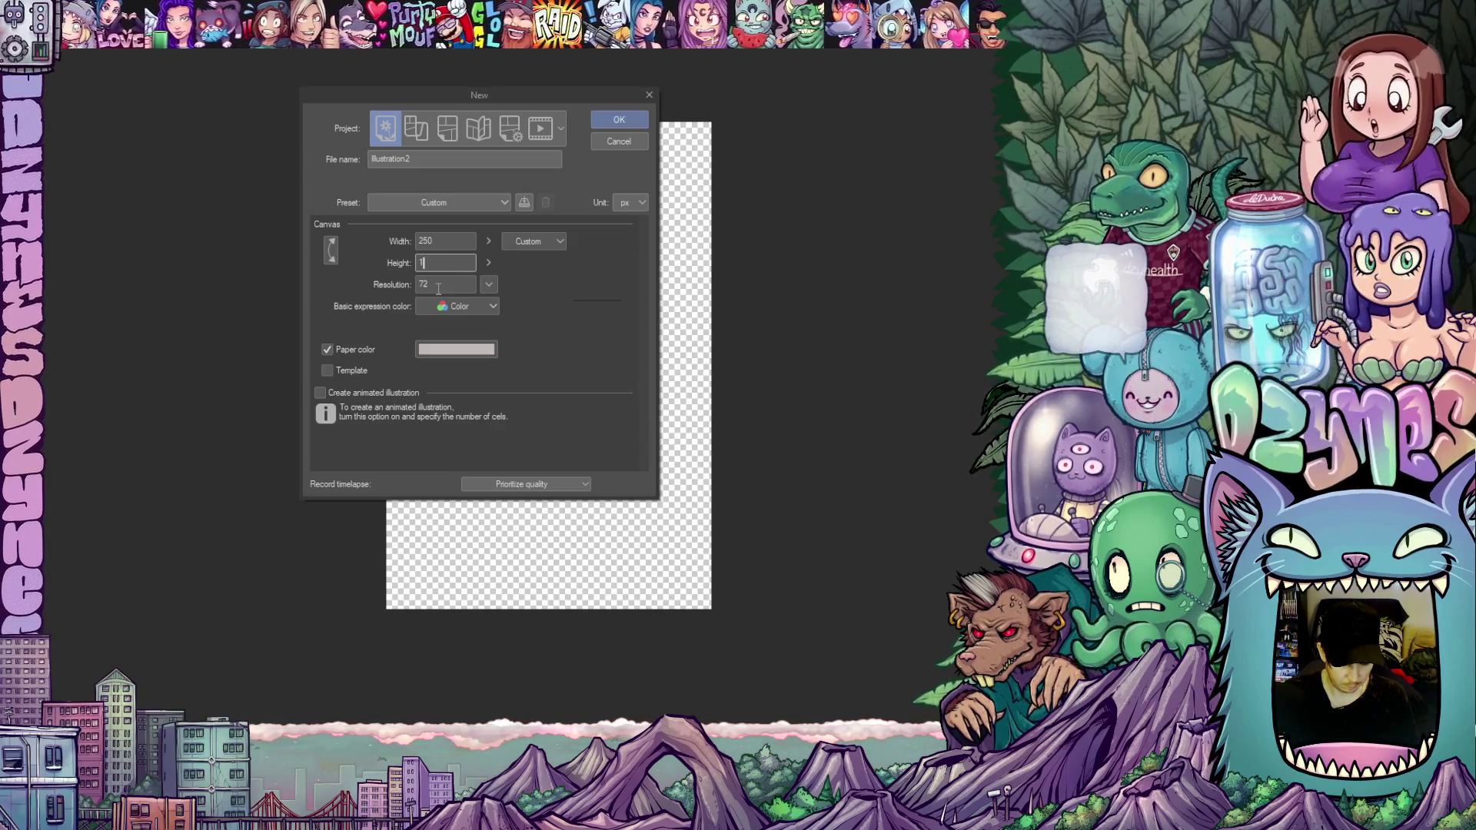
{"action": "type", "text": "20"}
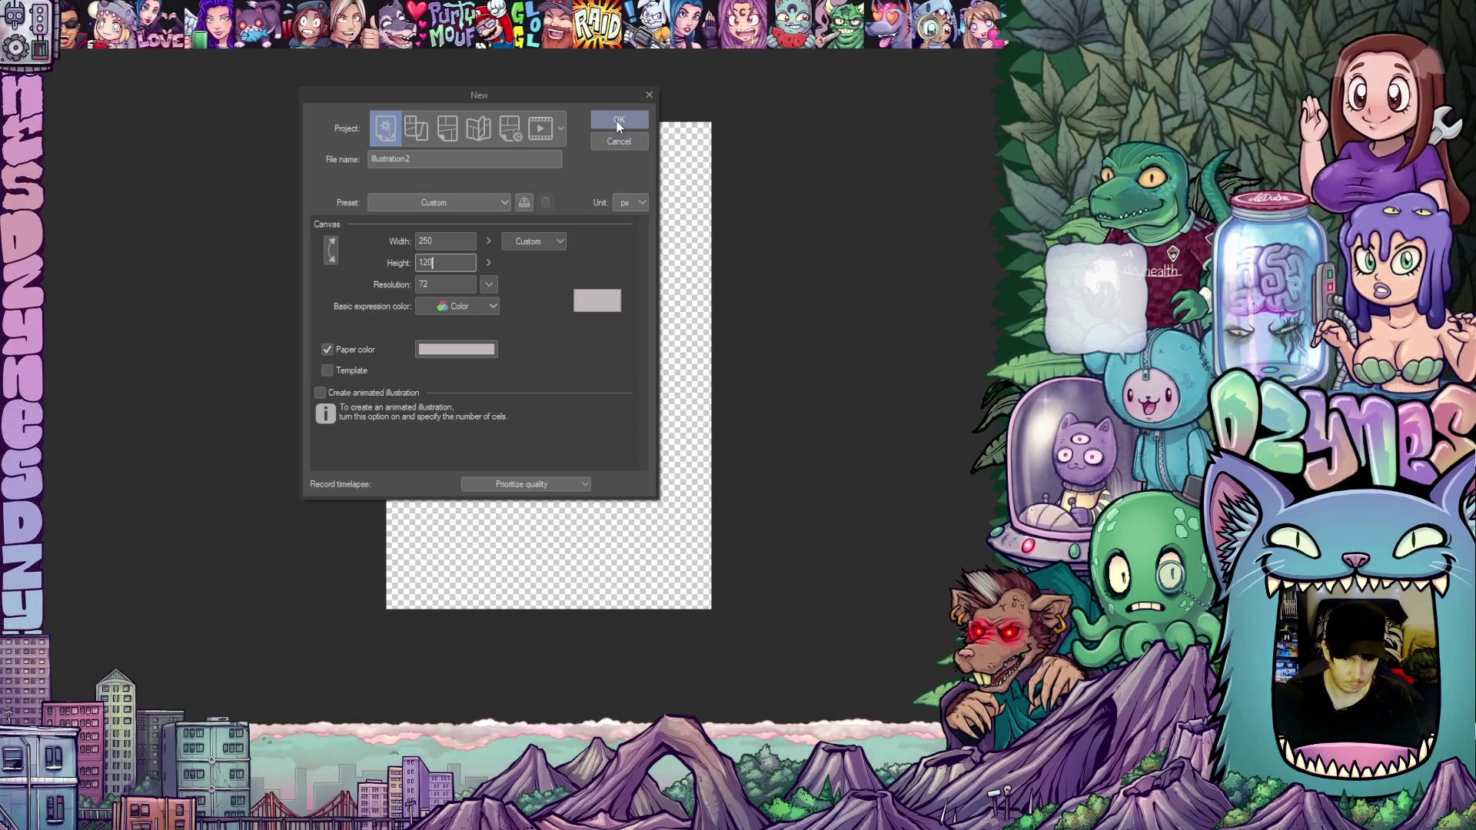
{"action": "left_click", "coordinate": [616, 122]}
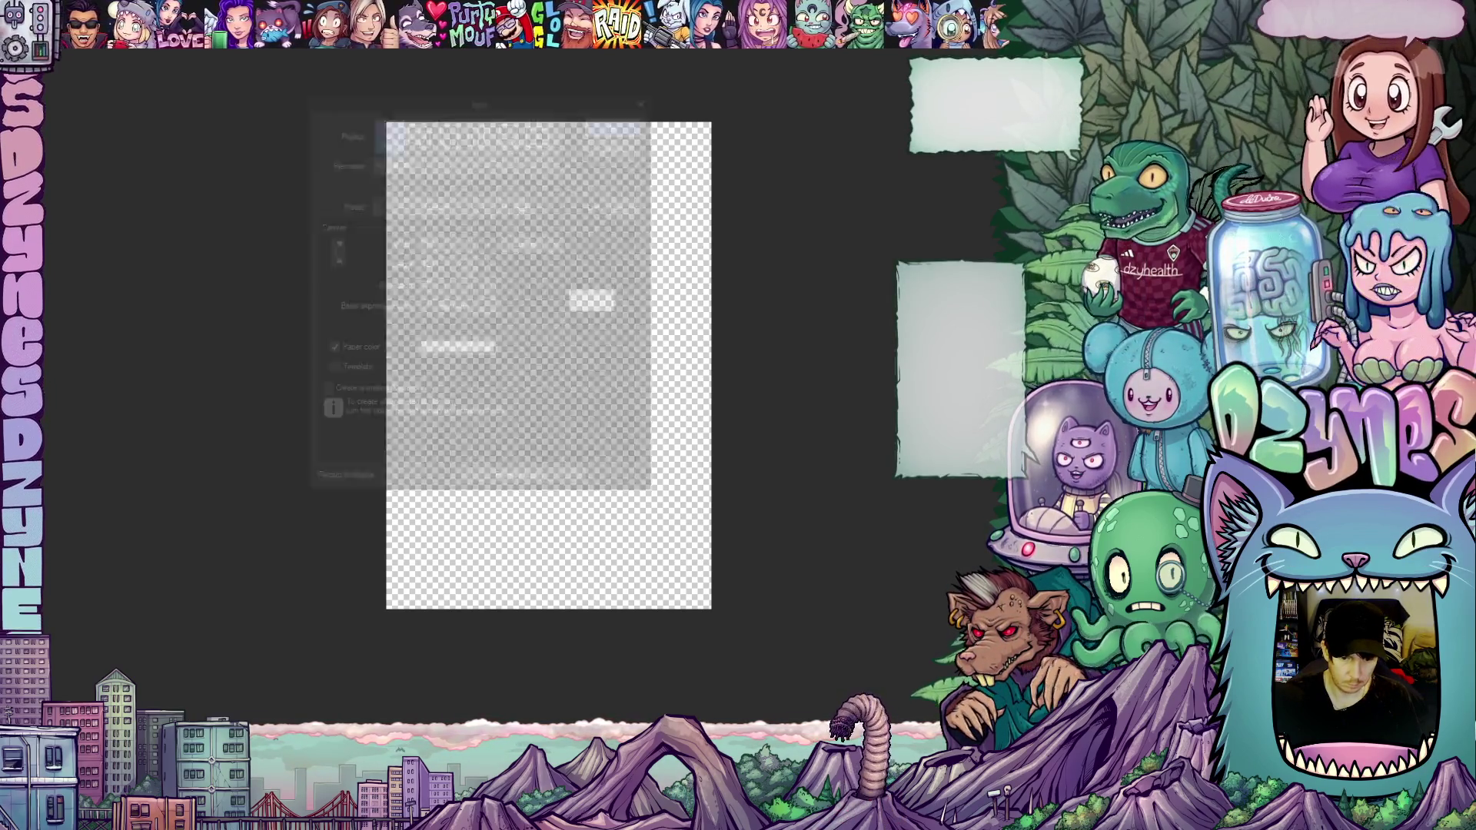
Step: Zoom in on the blank grey canvas and pan it toward the right
{"action": "scroll", "coordinate": [463, 406], "scroll_direction": "up", "scroll_amount": 2}
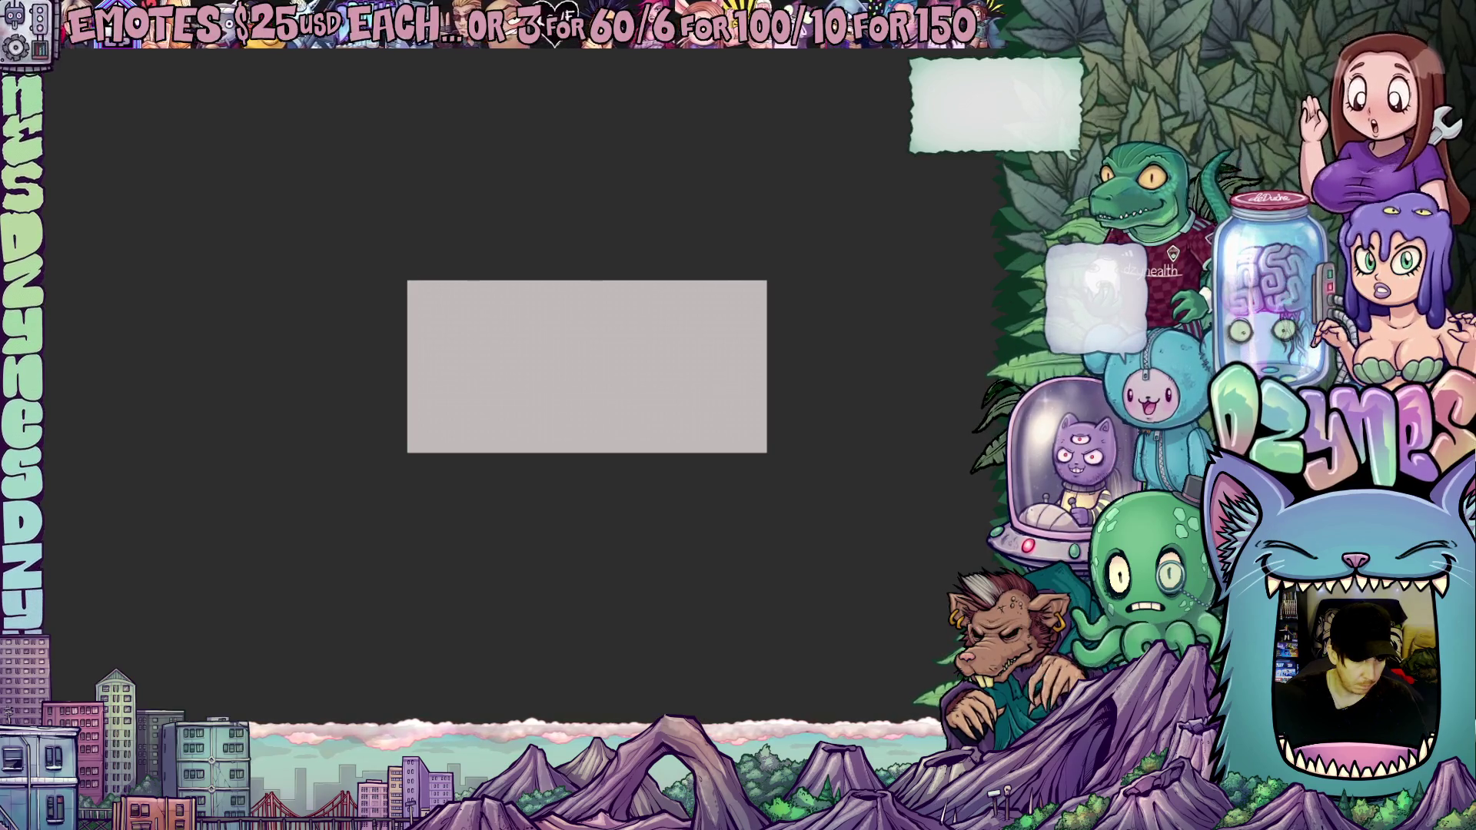
{"action": "scroll", "coordinate": [489, 357], "scroll_direction": "up", "scroll_amount": 4}
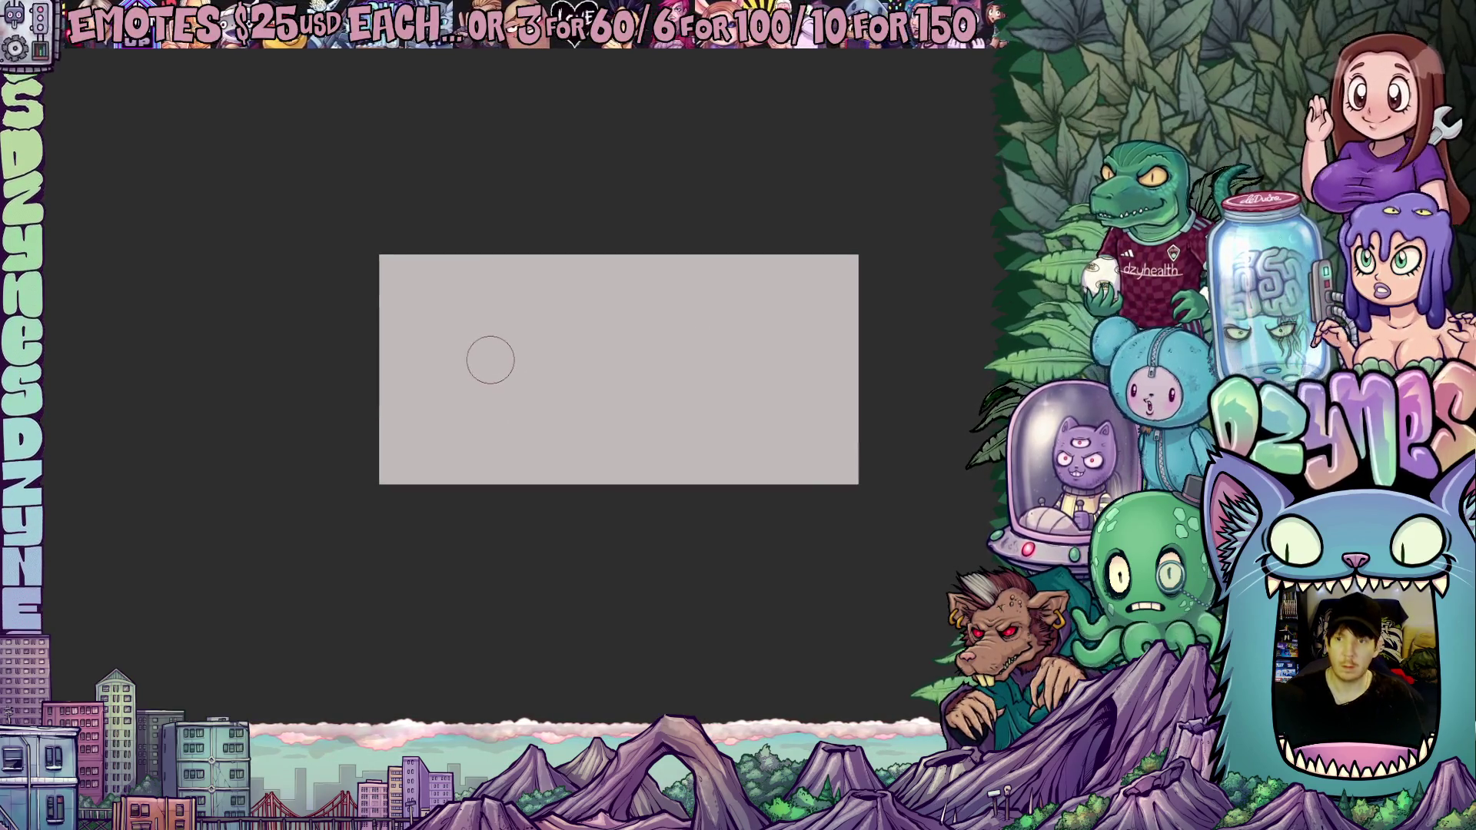
{"action": "left_click_drag", "start_coordinate": [604, 537], "coordinate": [768, 583]}
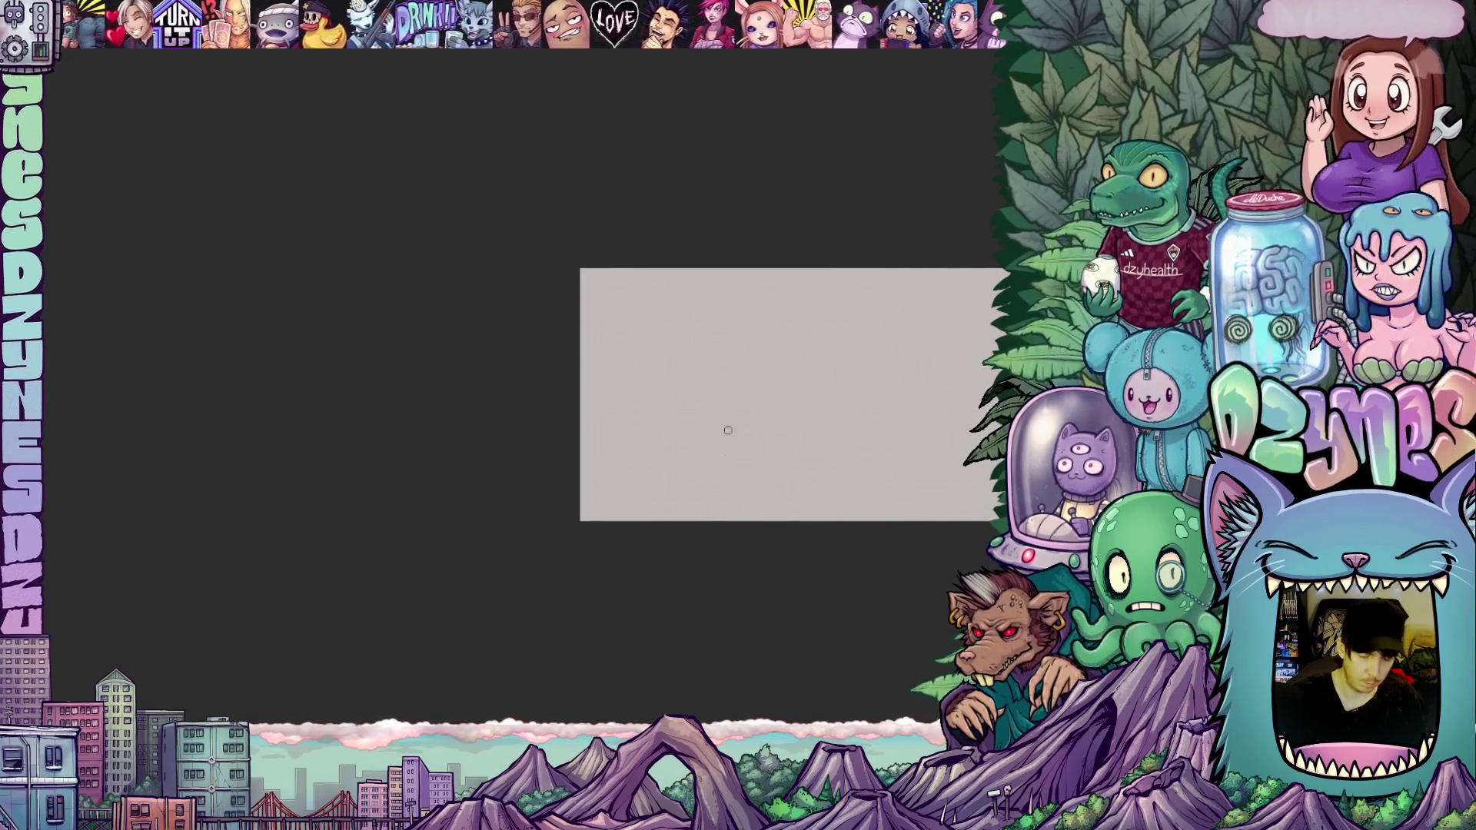
{"action": "left_click_drag", "start_coordinate": [712, 496], "coordinate": [707, 417]}
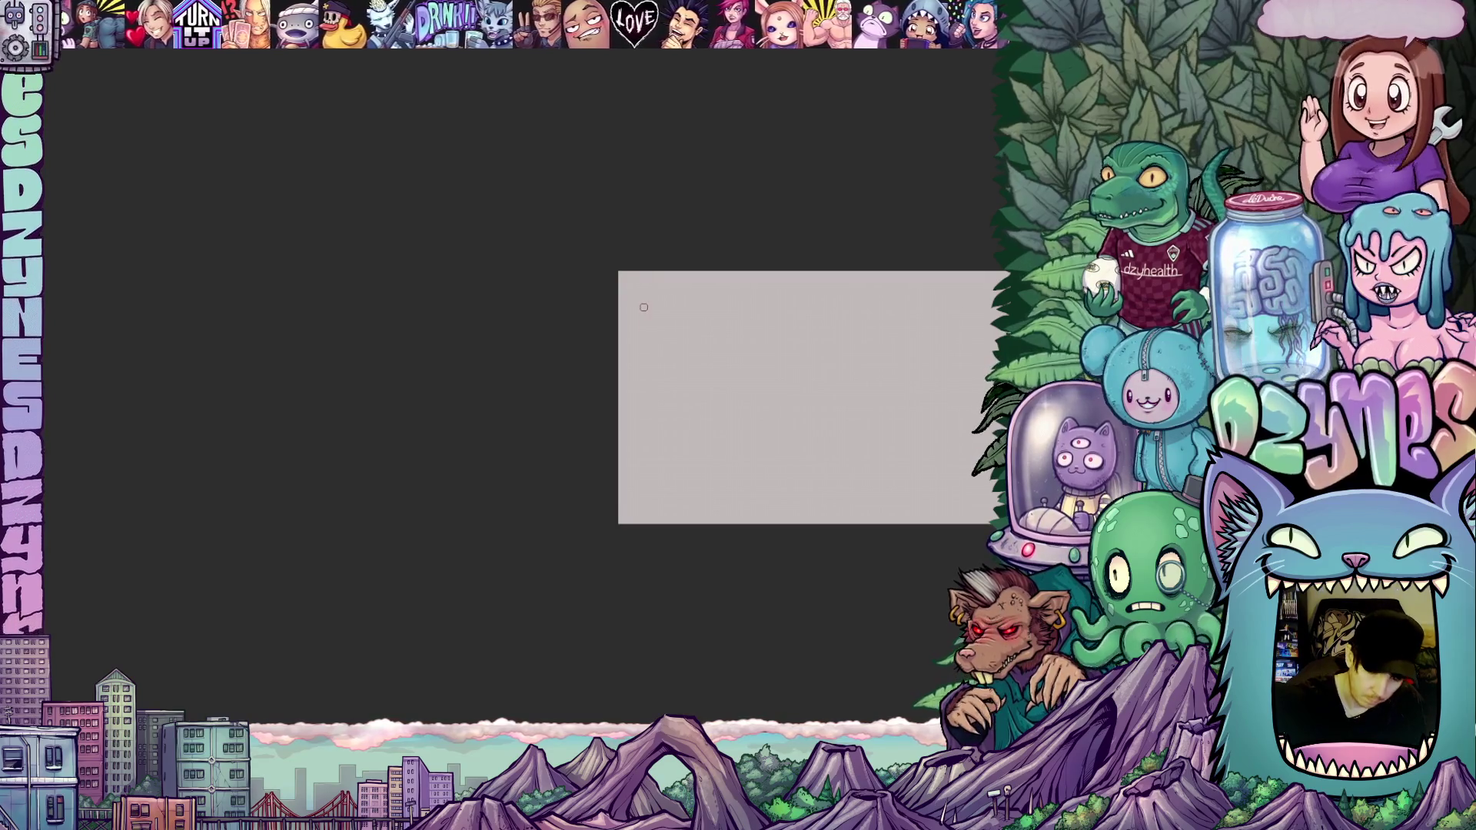
Step: Draw the bubble's wavy left edge and start the bottom edge, rotating the view as needed
{"action": "left_click_drag", "start_coordinate": [640, 383], "coordinate": [643, 435]}
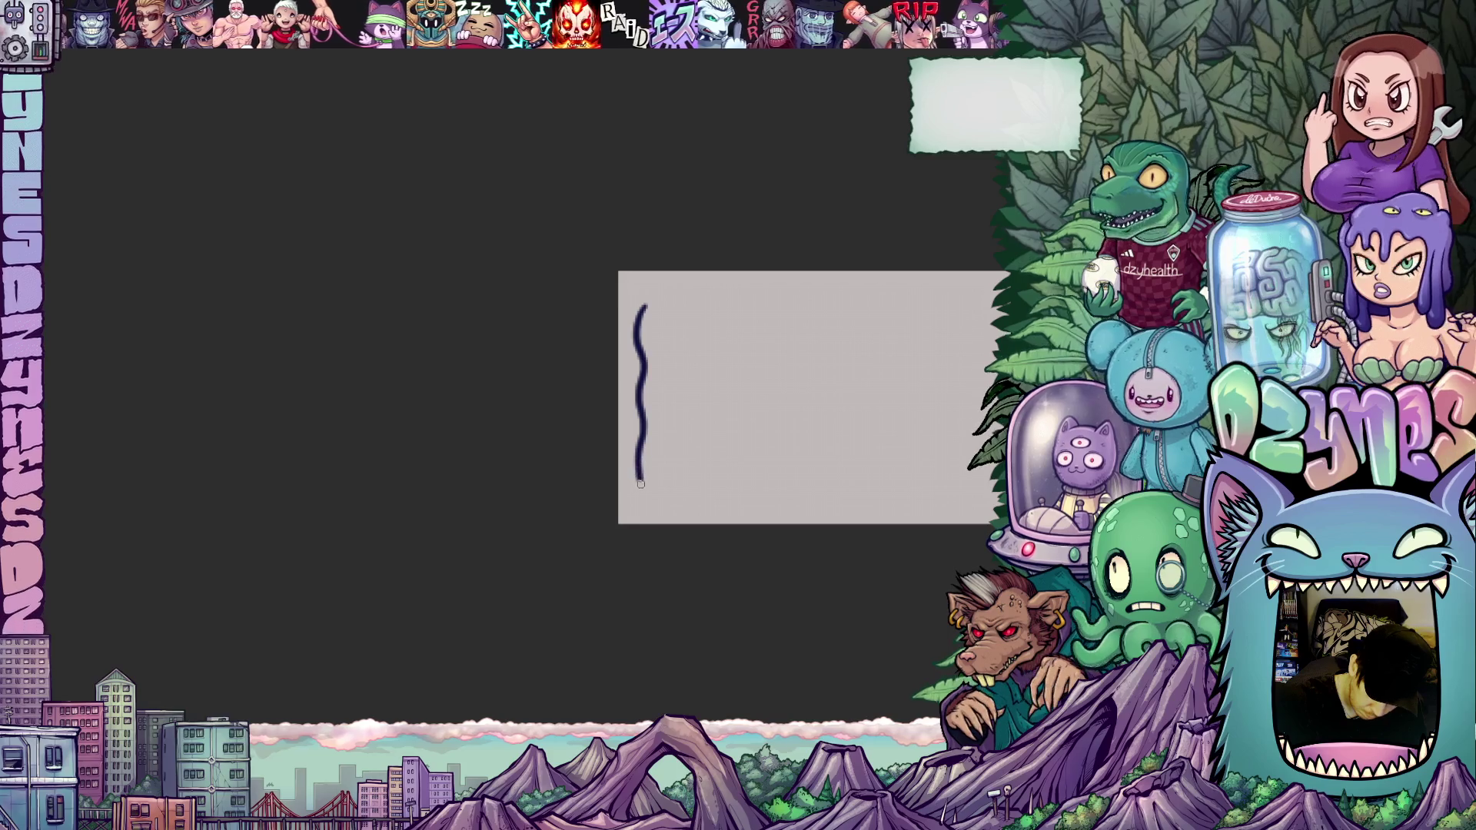
{"action": "mouse_move", "coordinate": [829, 563]}
{"action": "left_mouse_down"}
{"action": "mouse_move", "coordinate": [874, 476]}
{"action": "mouse_move", "coordinate": [826, 330]}
{"action": "left_mouse_up"}
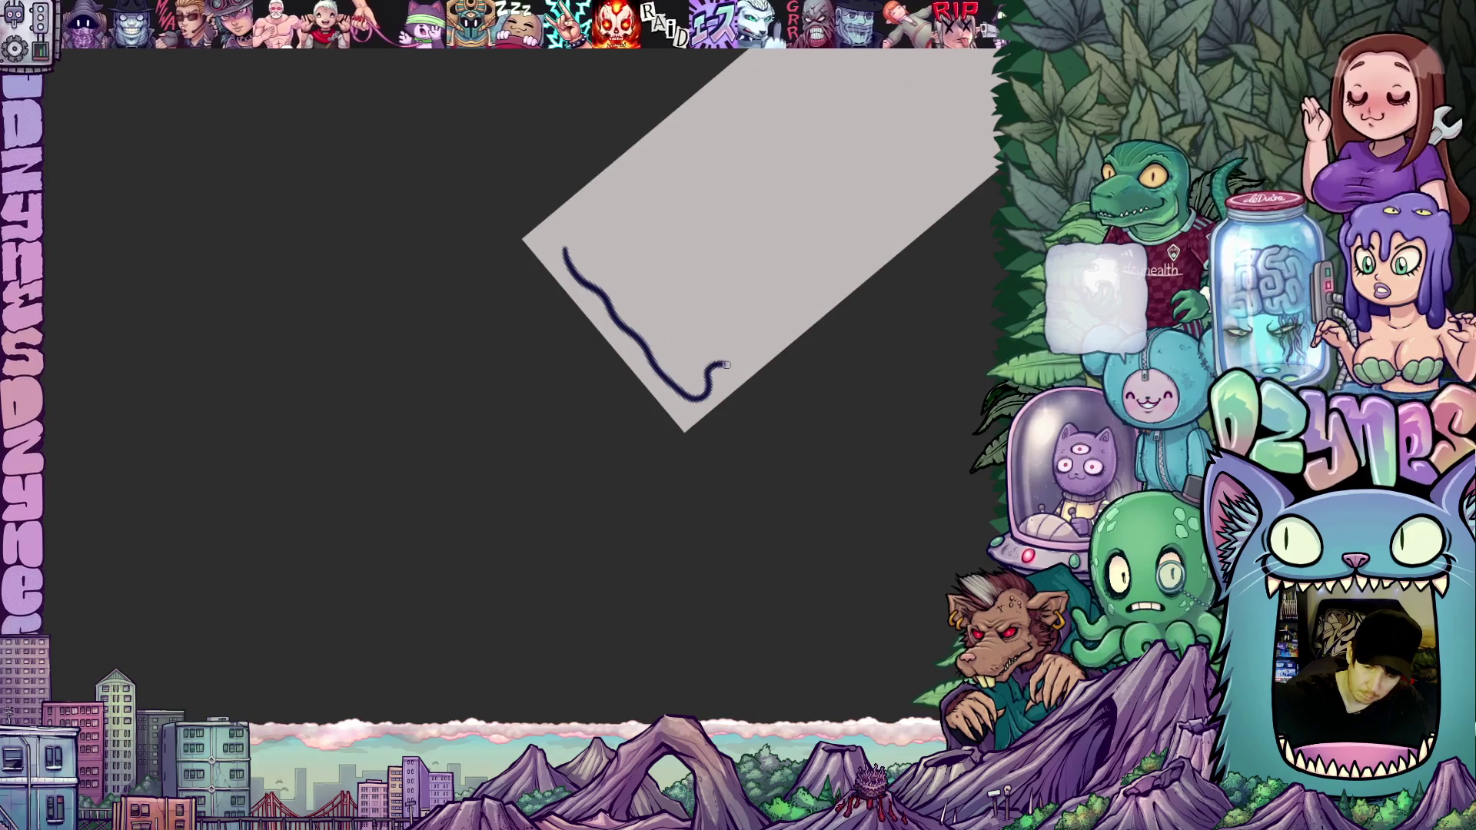
{"action": "left_click_drag", "start_coordinate": [725, 365], "coordinate": [746, 351]}
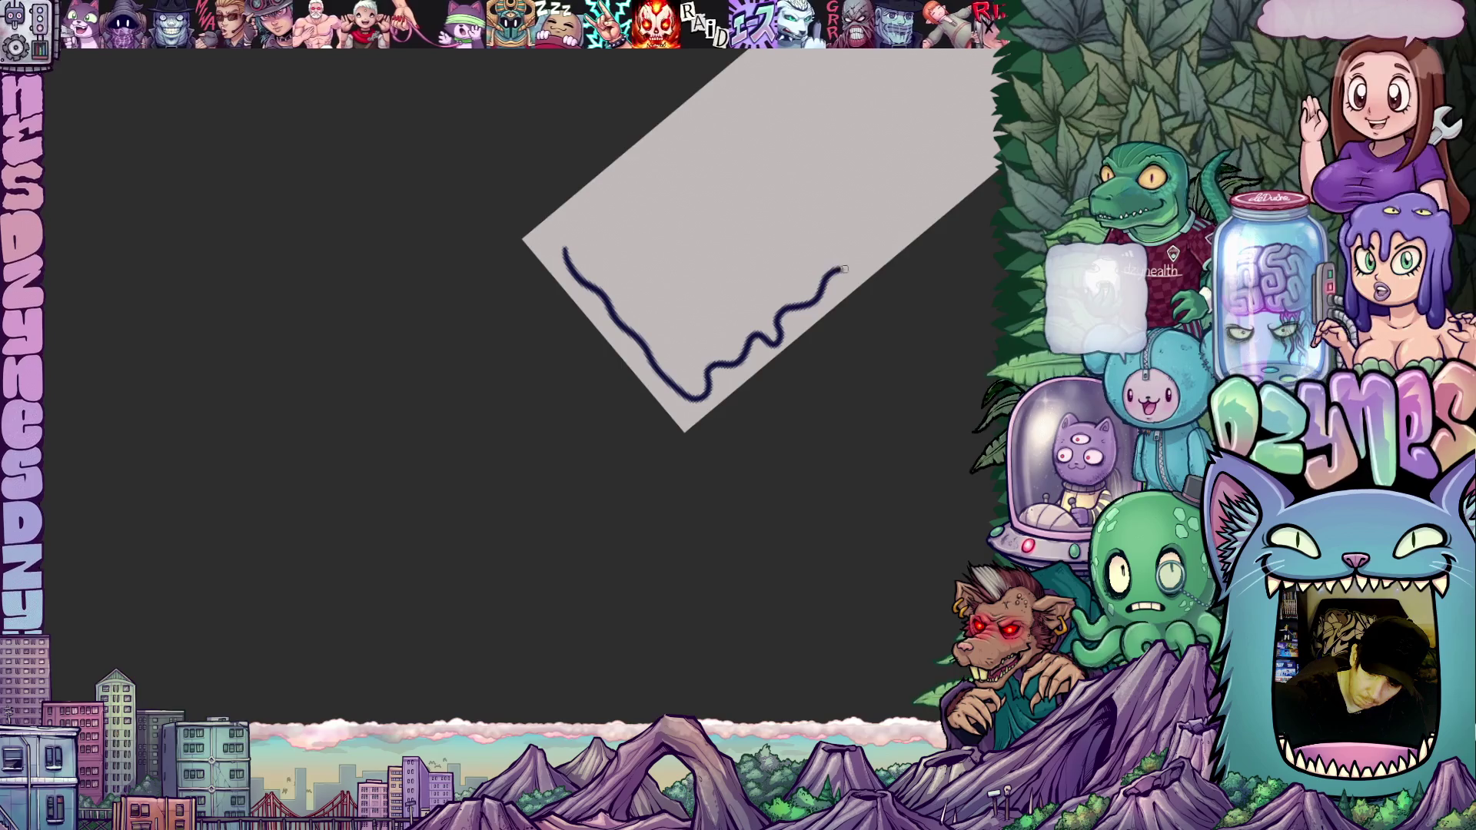
{"action": "left_click_drag", "start_coordinate": [905, 299], "coordinate": [688, 514]}
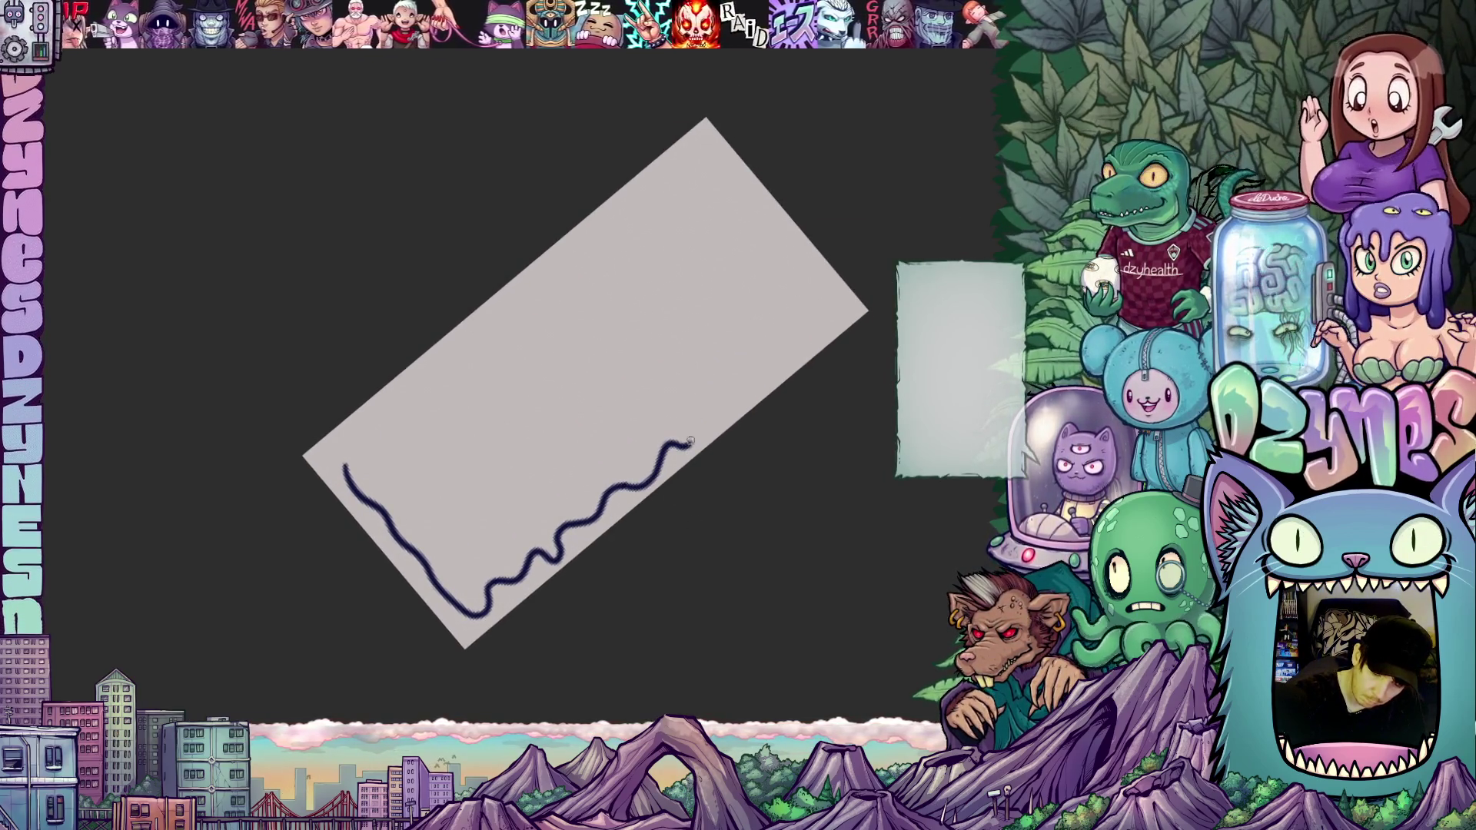
{"action": "mouse_move", "coordinate": [883, 396]}
{"action": "left_mouse_down"}
{"action": "mouse_move", "coordinate": [895, 530]}
{"action": "mouse_move", "coordinate": [833, 567]}
{"action": "mouse_move", "coordinate": [691, 510]}
{"action": "left_mouse_up"}
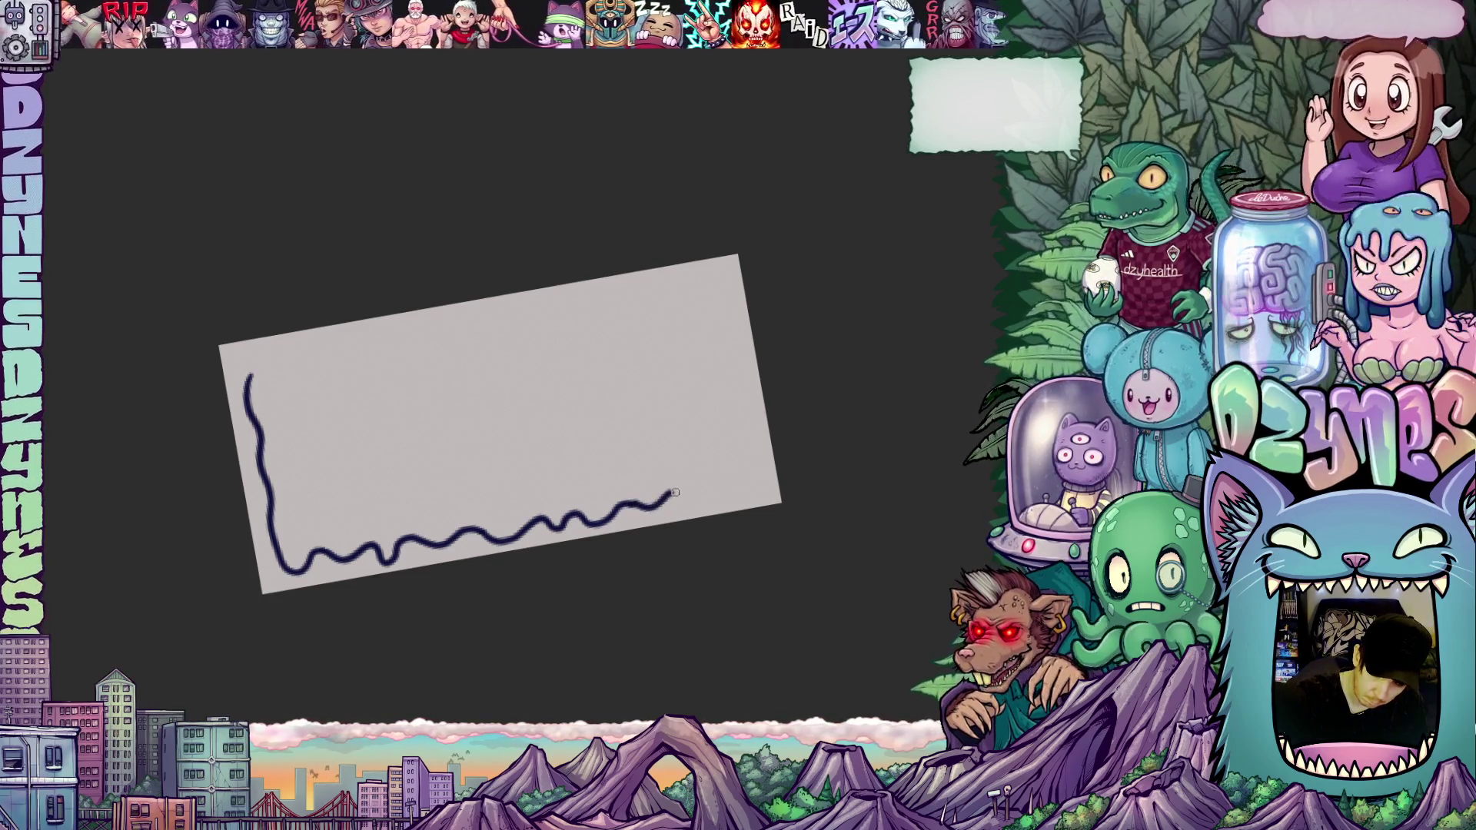
Step: Extend the bottom edge, draw the right side, and join the top stroke to close the outline
{"action": "left_click_drag", "start_coordinate": [675, 492], "coordinate": [683, 490]}
{"action": "left_click_drag", "start_coordinate": [749, 542], "coordinate": [678, 487]}
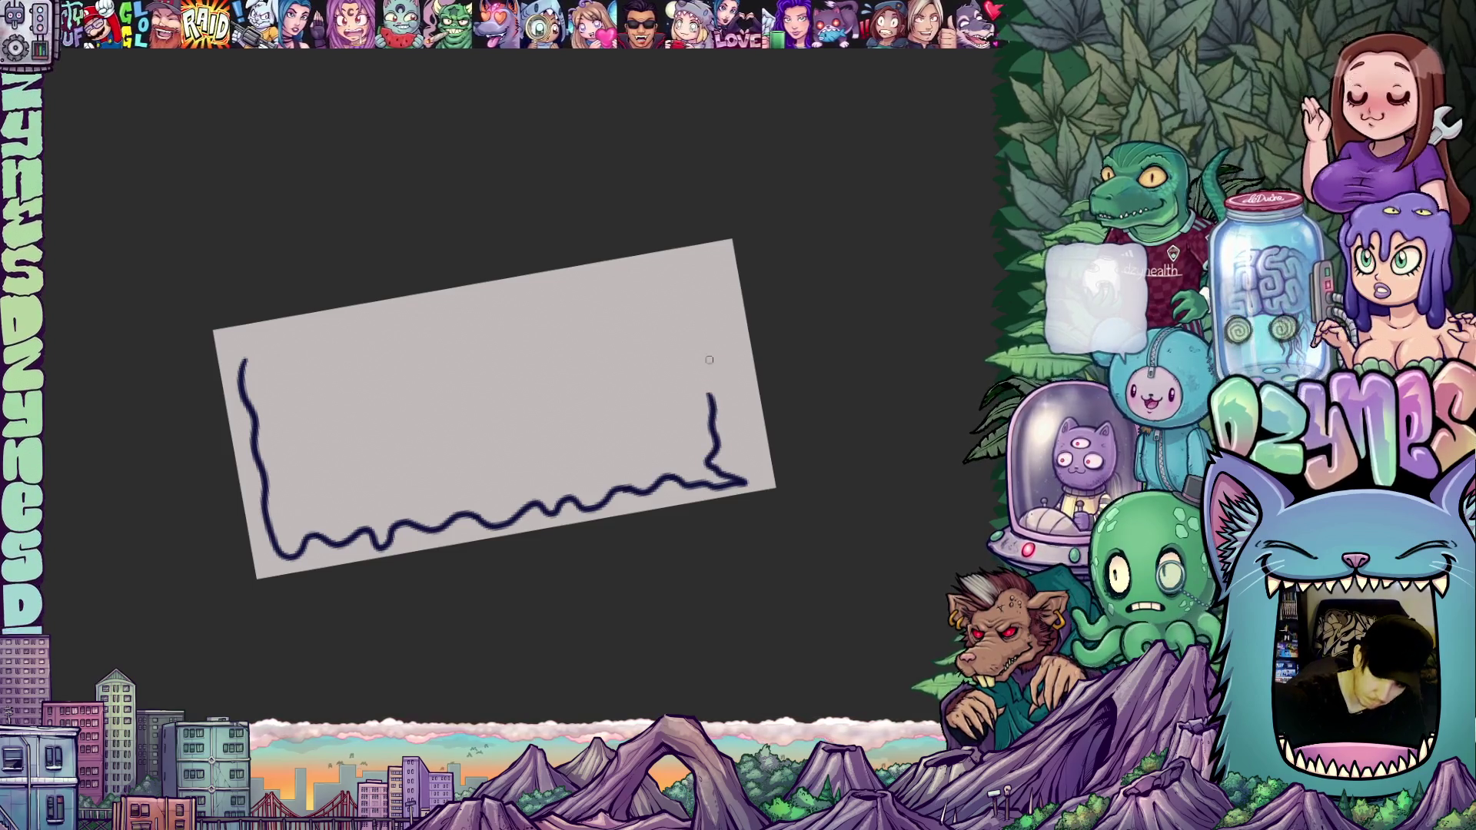
{"action": "mouse_move", "coordinate": [697, 340]}
{"action": "left_mouse_down"}
{"action": "mouse_move", "coordinate": [691, 296]}
{"action": "mouse_move", "coordinate": [830, 419]}
{"action": "mouse_move", "coordinate": [795, 330]}
{"action": "mouse_move", "coordinate": [828, 469]}
{"action": "mouse_move", "coordinate": [873, 489]}
{"action": "mouse_move", "coordinate": [736, 216]}
{"action": "left_mouse_up"}
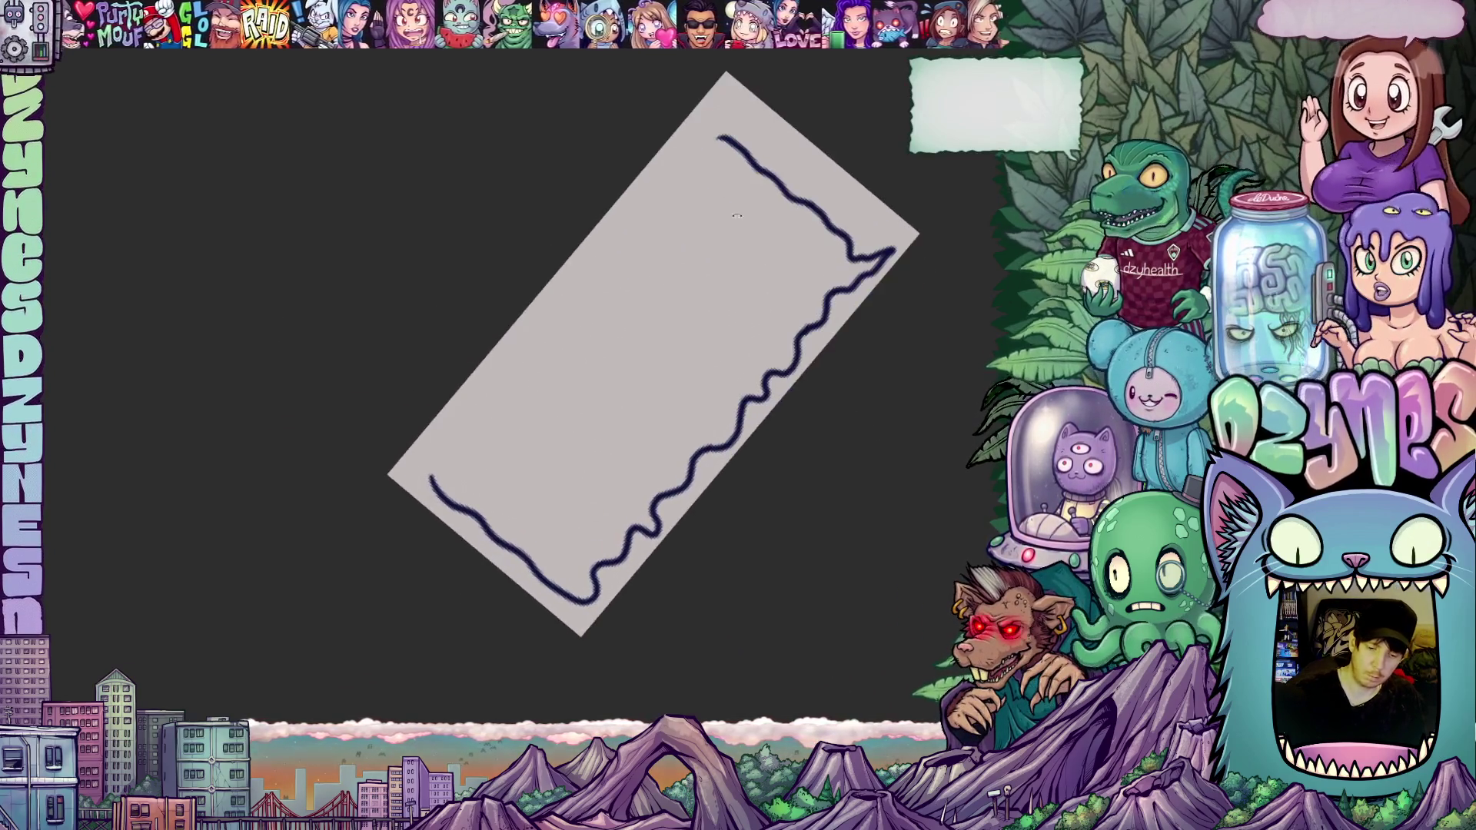
{"action": "left_click_drag", "start_coordinate": [722, 138], "coordinate": [698, 143]}
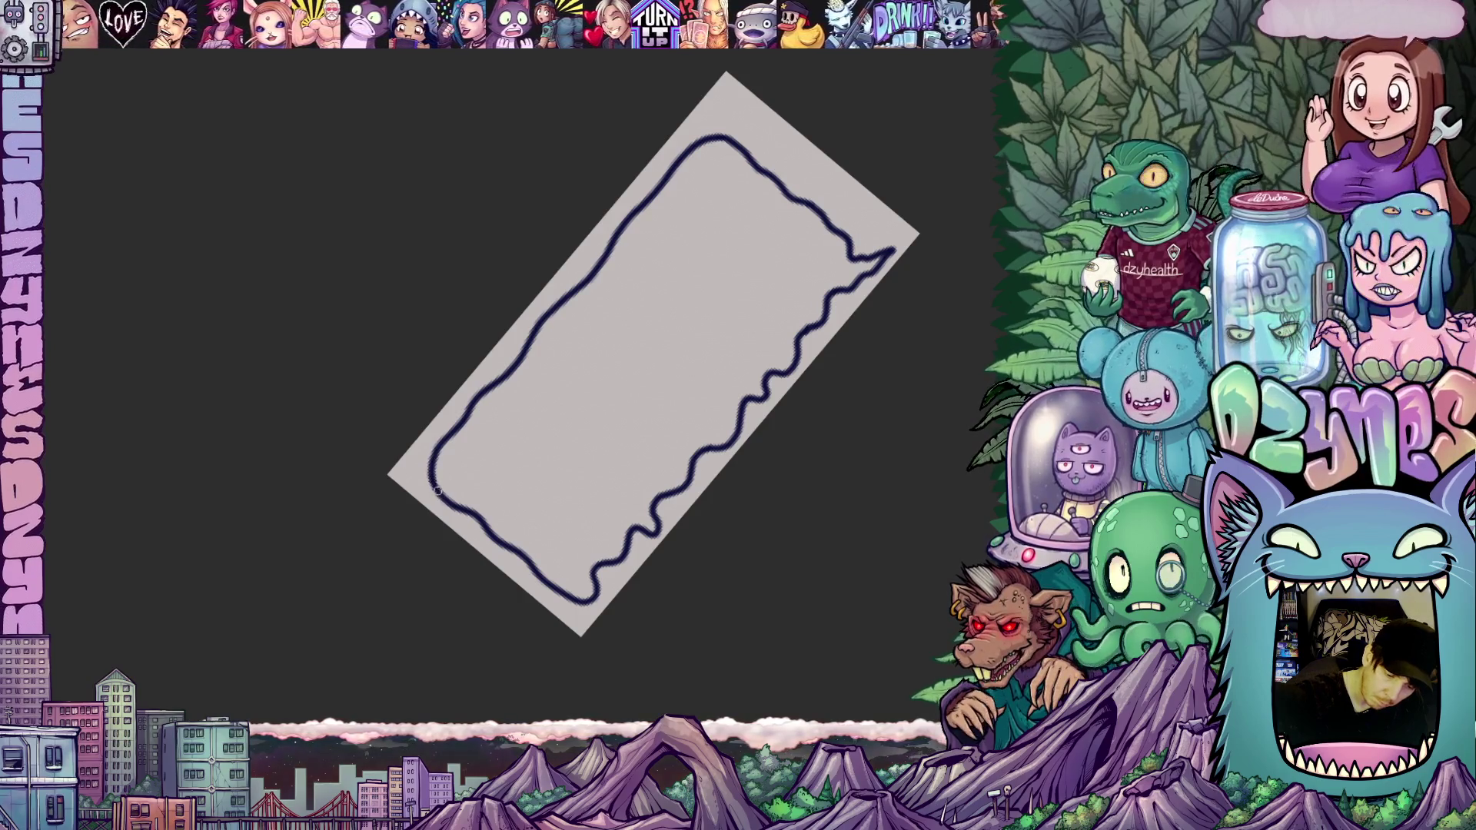
{"action": "mouse_move", "coordinate": [432, 464]}
{"action": "left_mouse_down"}
{"action": "mouse_move", "coordinate": [889, 418]}
{"action": "mouse_move", "coordinate": [900, 587]}
{"action": "mouse_move", "coordinate": [749, 524]}
{"action": "mouse_move", "coordinate": [799, 521]}
{"action": "mouse_move", "coordinate": [745, 636]}
{"action": "mouse_move", "coordinate": [672, 645]}
{"action": "mouse_move", "coordinate": [606, 507]}
{"action": "left_mouse_up"}
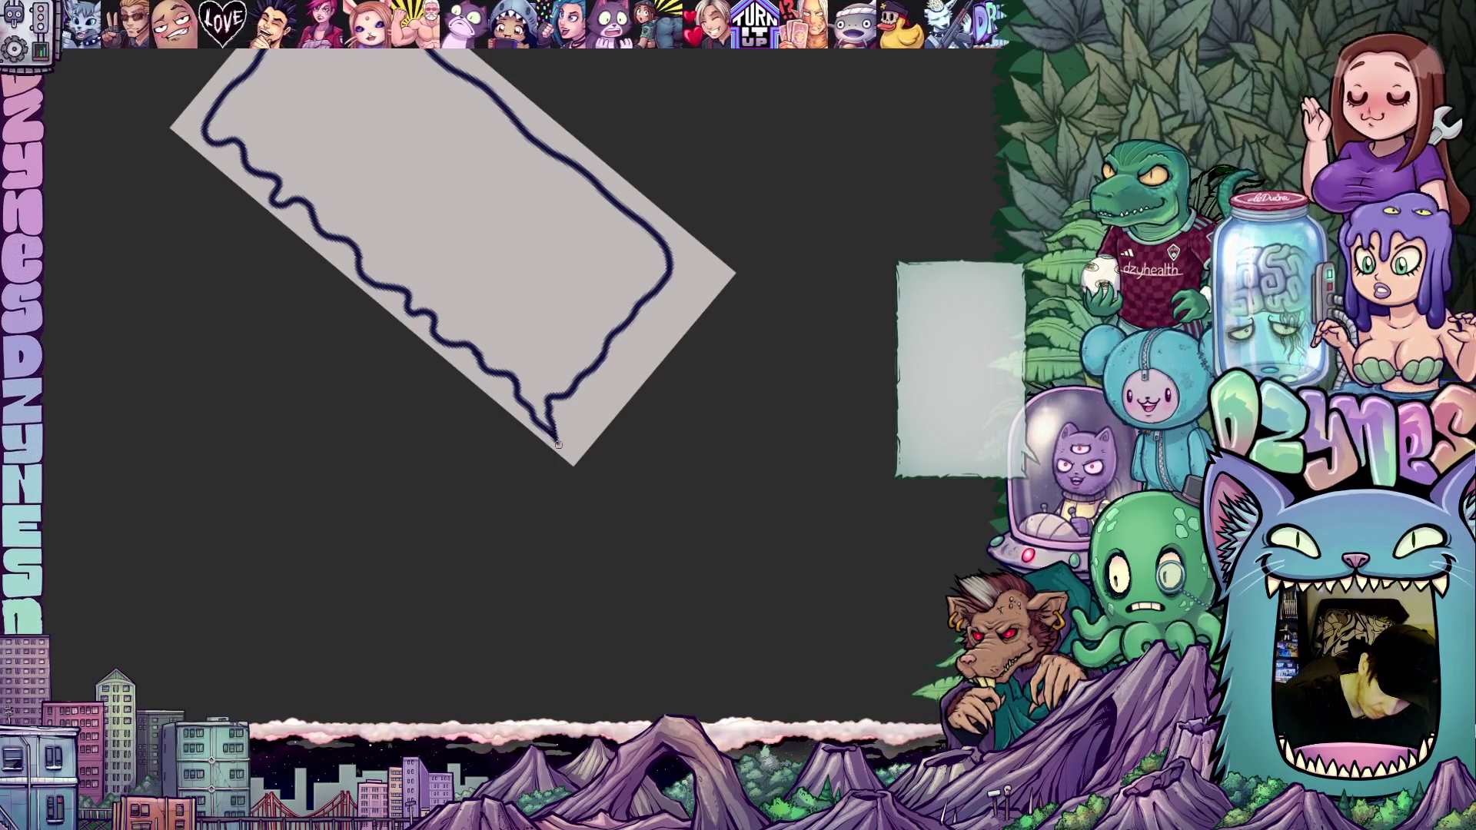
Step: Erase the stroke at the bubble's lower-left corner and its top-right corner
{"action": "mouse_move", "coordinate": [595, 463]}
{"action": "left_mouse_down"}
{"action": "mouse_move", "coordinate": [738, 359]}
{"action": "mouse_move", "coordinate": [626, 459]}
{"action": "mouse_move", "coordinate": [632, 510]}
{"action": "mouse_move", "coordinate": [799, 478]}
{"action": "left_mouse_up"}
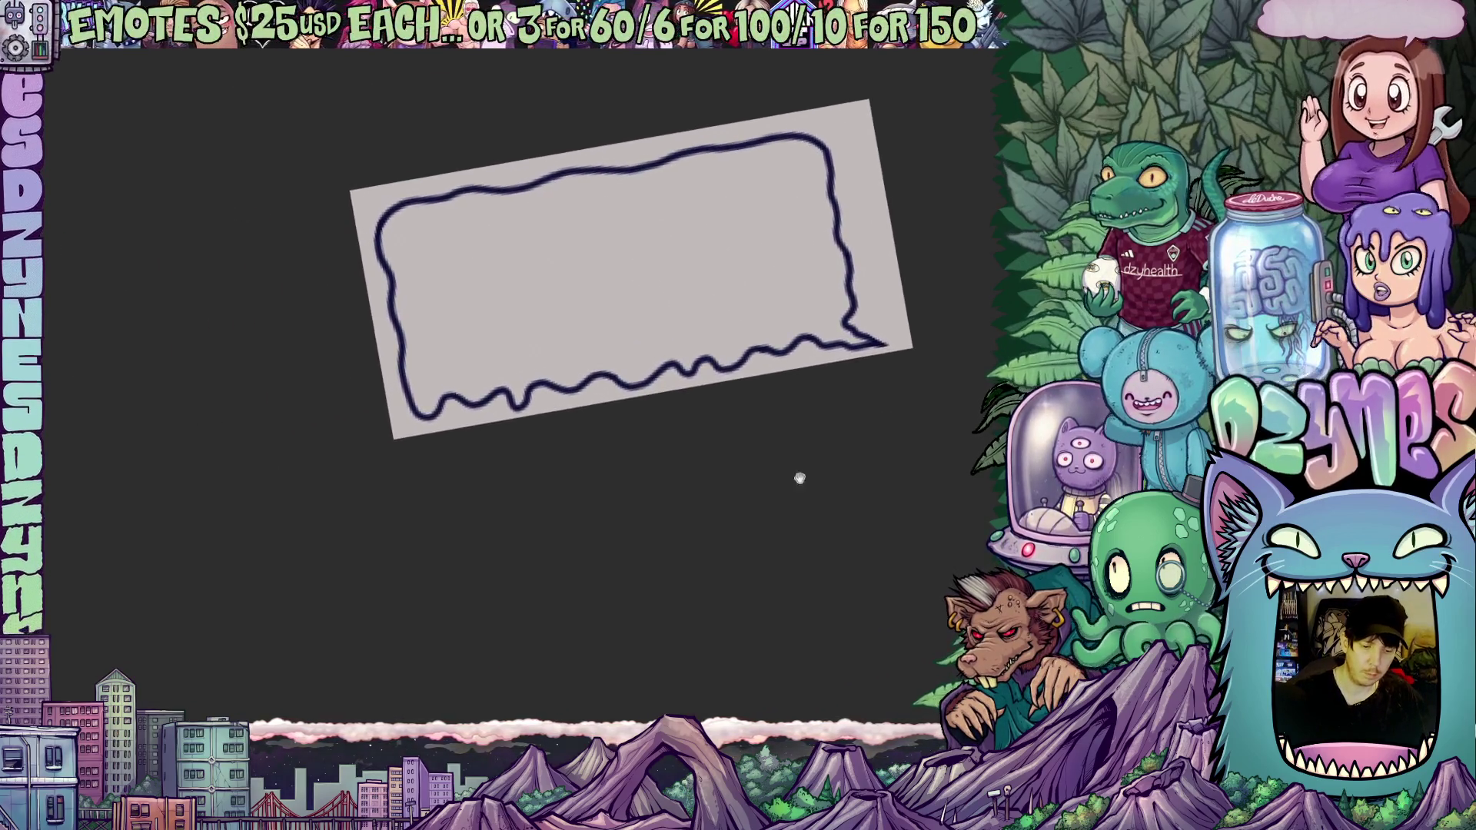
{"action": "mouse_move", "coordinate": [413, 406]}
{"action": "left_mouse_down"}
{"action": "mouse_move", "coordinate": [429, 421]}
{"action": "mouse_move", "coordinate": [406, 390]}
{"action": "mouse_move", "coordinate": [425, 414]}
{"action": "left_mouse_up"}
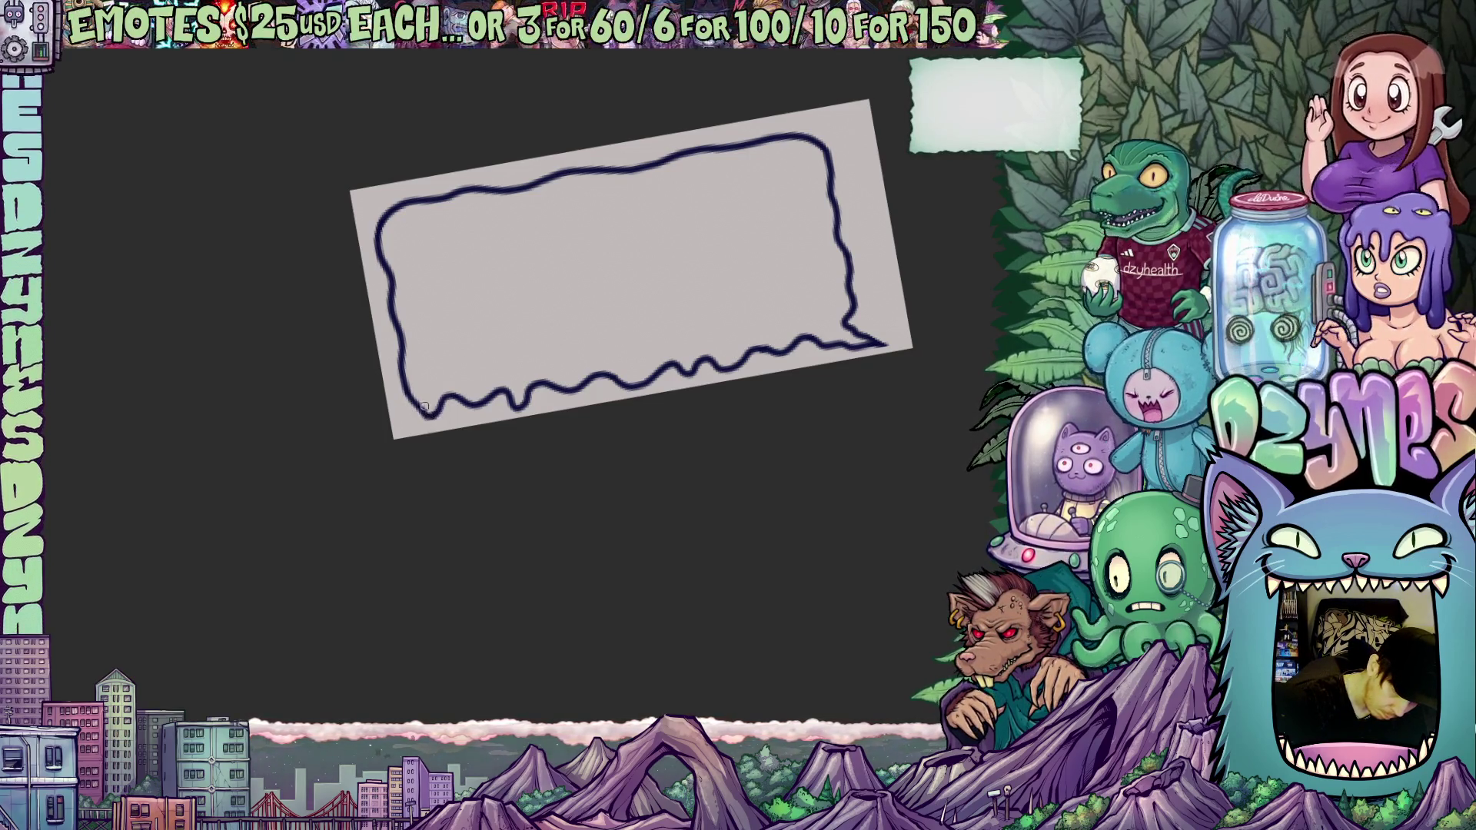
{"action": "mouse_move", "coordinate": [756, 457]}
{"action": "left_mouse_down"}
{"action": "mouse_move", "coordinate": [754, 557]}
{"action": "mouse_move", "coordinate": [817, 554]}
{"action": "mouse_move", "coordinate": [774, 576]}
{"action": "mouse_move", "coordinate": [799, 542]}
{"action": "mouse_move", "coordinate": [784, 560]}
{"action": "mouse_move", "coordinate": [800, 564]}
{"action": "mouse_move", "coordinate": [768, 557]}
{"action": "left_mouse_up"}
{"action": "left_click_drag", "start_coordinate": [570, 465], "coordinate": [764, 537]}
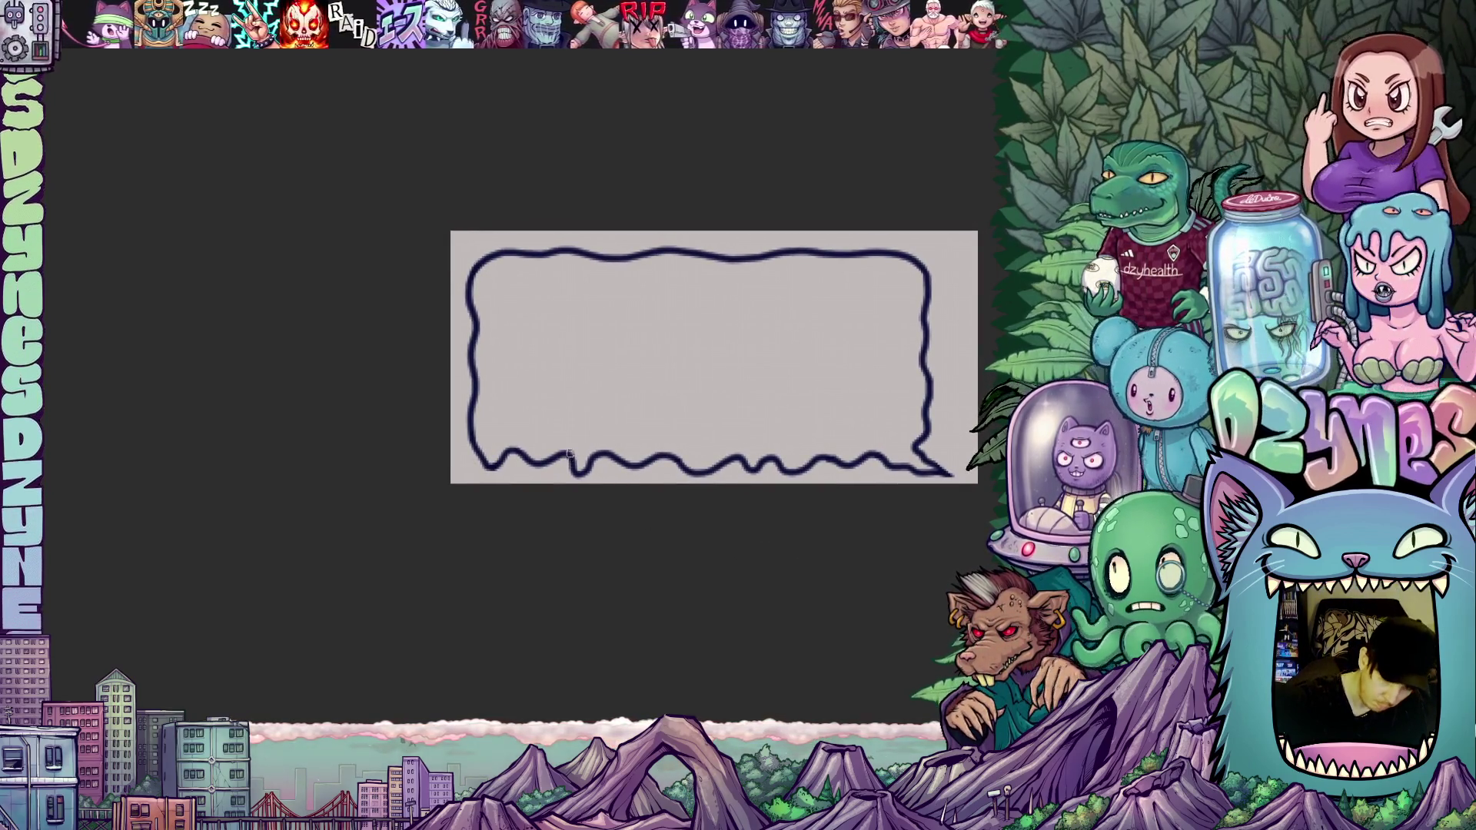
{"action": "left_click_drag", "start_coordinate": [865, 551], "coordinate": [847, 566]}
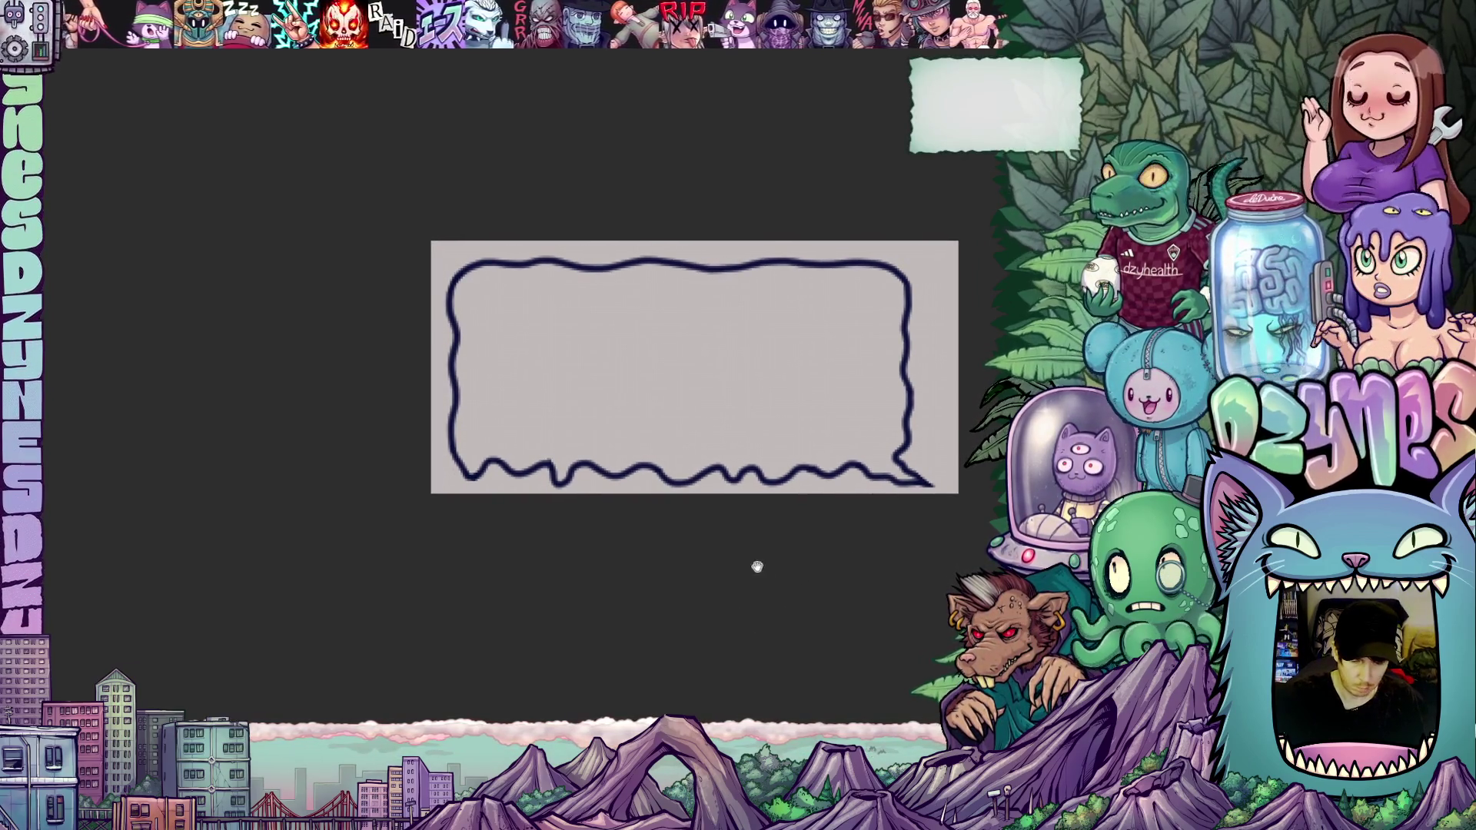
{"action": "mouse_move", "coordinate": [659, 582]}
{"action": "left_mouse_down"}
{"action": "mouse_move", "coordinate": [777, 546]}
{"action": "mouse_move", "coordinate": [837, 554]}
{"action": "mouse_move", "coordinate": [728, 578]}
{"action": "mouse_move", "coordinate": [764, 572]}
{"action": "left_mouse_up"}
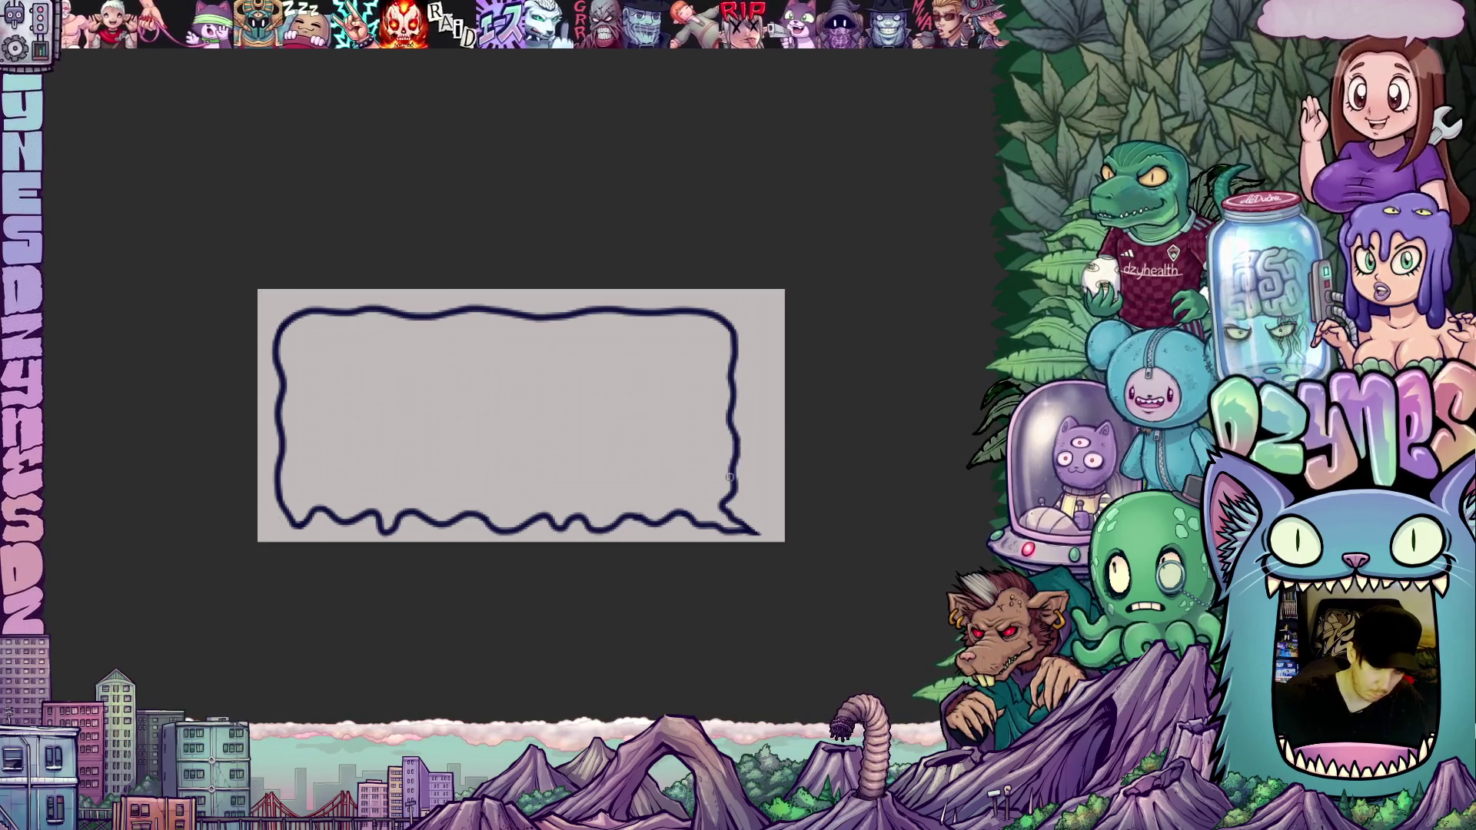
{"action": "left_click_drag", "start_coordinate": [731, 324], "coordinate": [742, 491]}
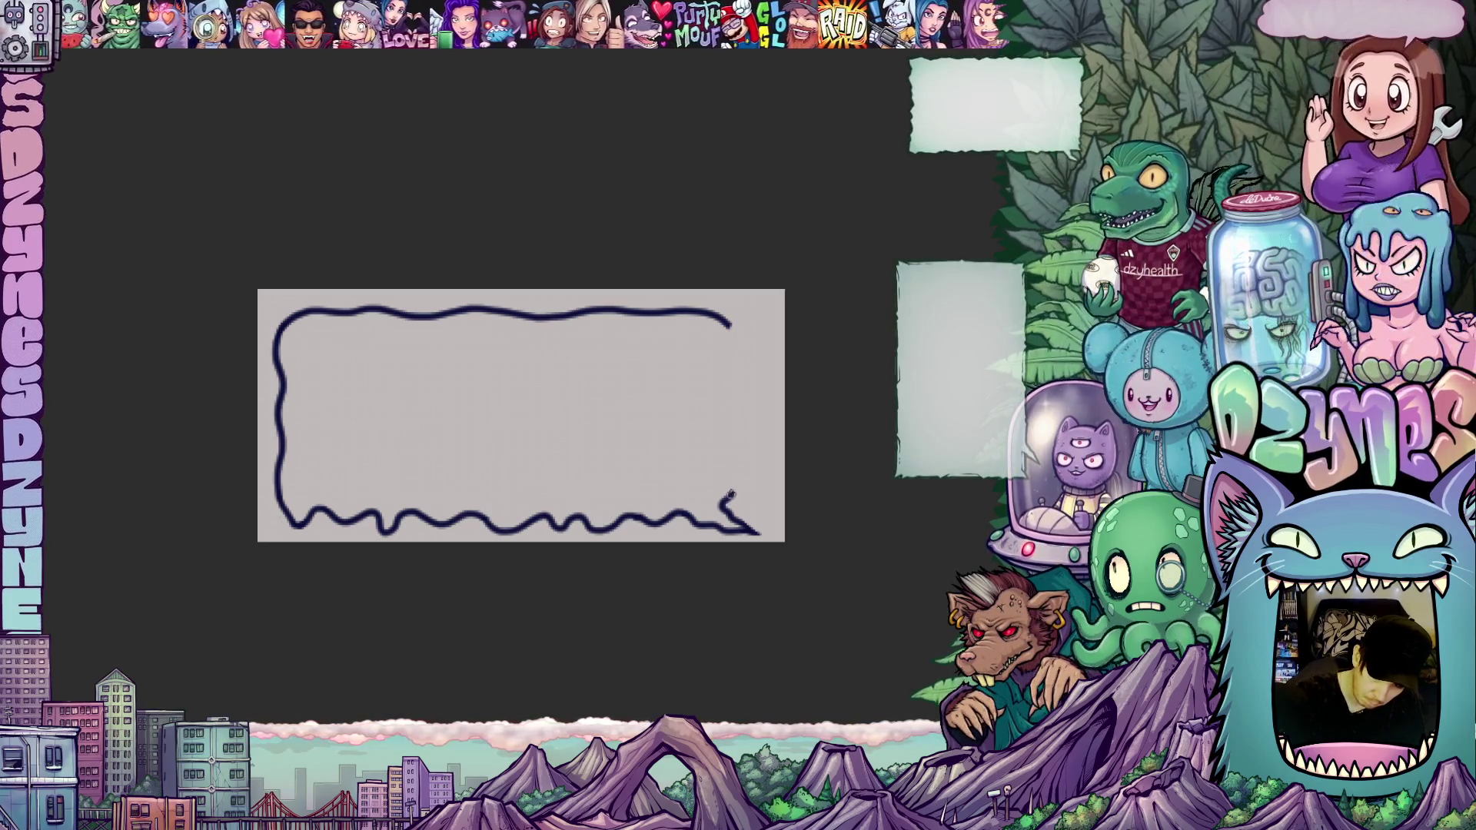
Step: Redraw the bubble's right edge as a wavy line up to the top corner
{"action": "left_click_drag", "start_coordinate": [730, 493], "coordinate": [732, 331]}
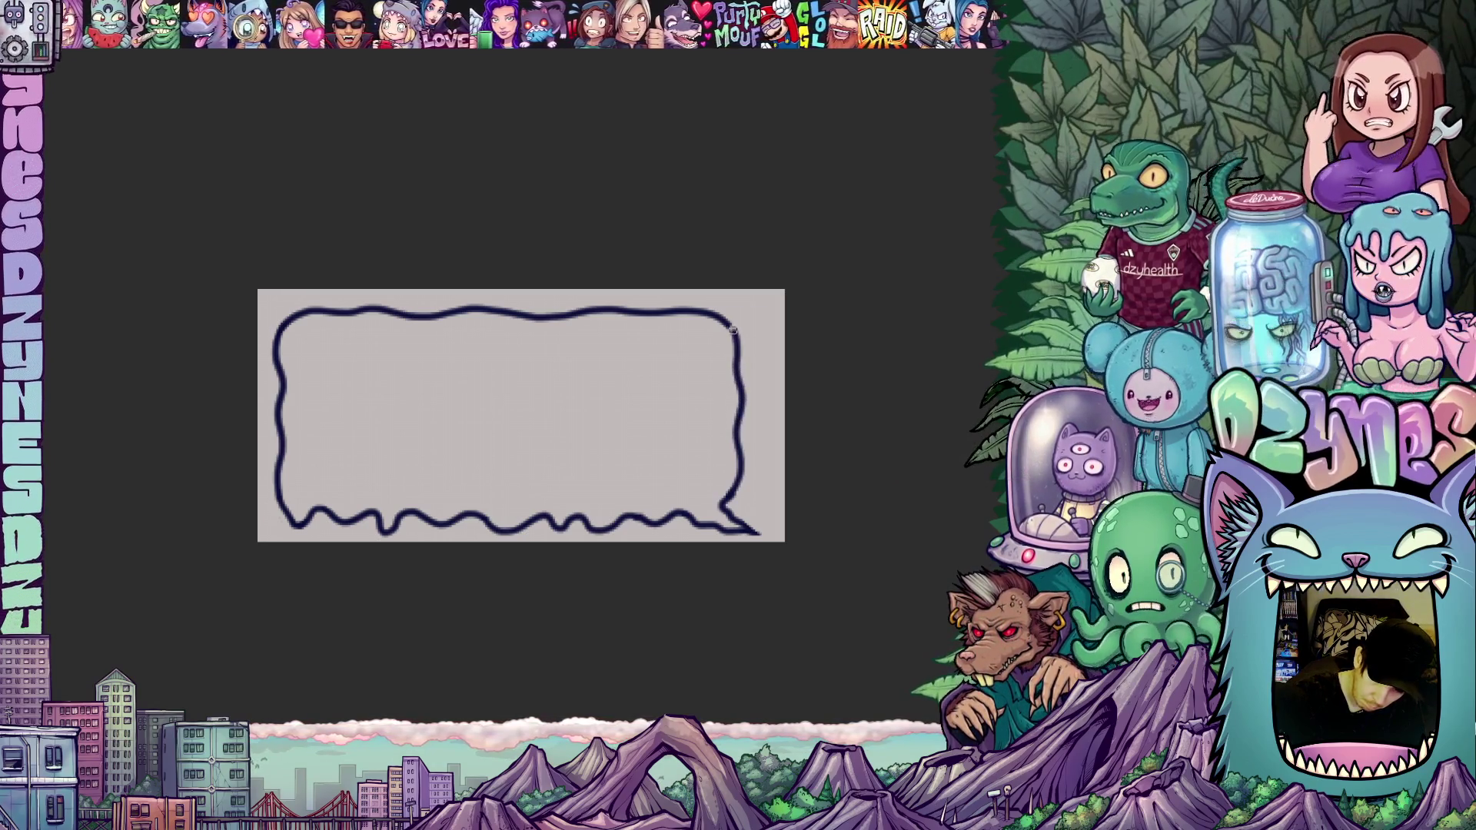
{"action": "mouse_move", "coordinate": [752, 473]}
{"action": "left_mouse_down"}
{"action": "mouse_move", "coordinate": [863, 520]}
{"action": "mouse_move", "coordinate": [854, 552]}
{"action": "mouse_move", "coordinate": [889, 362]}
{"action": "mouse_move", "coordinate": [752, 344]}
{"action": "left_mouse_up"}
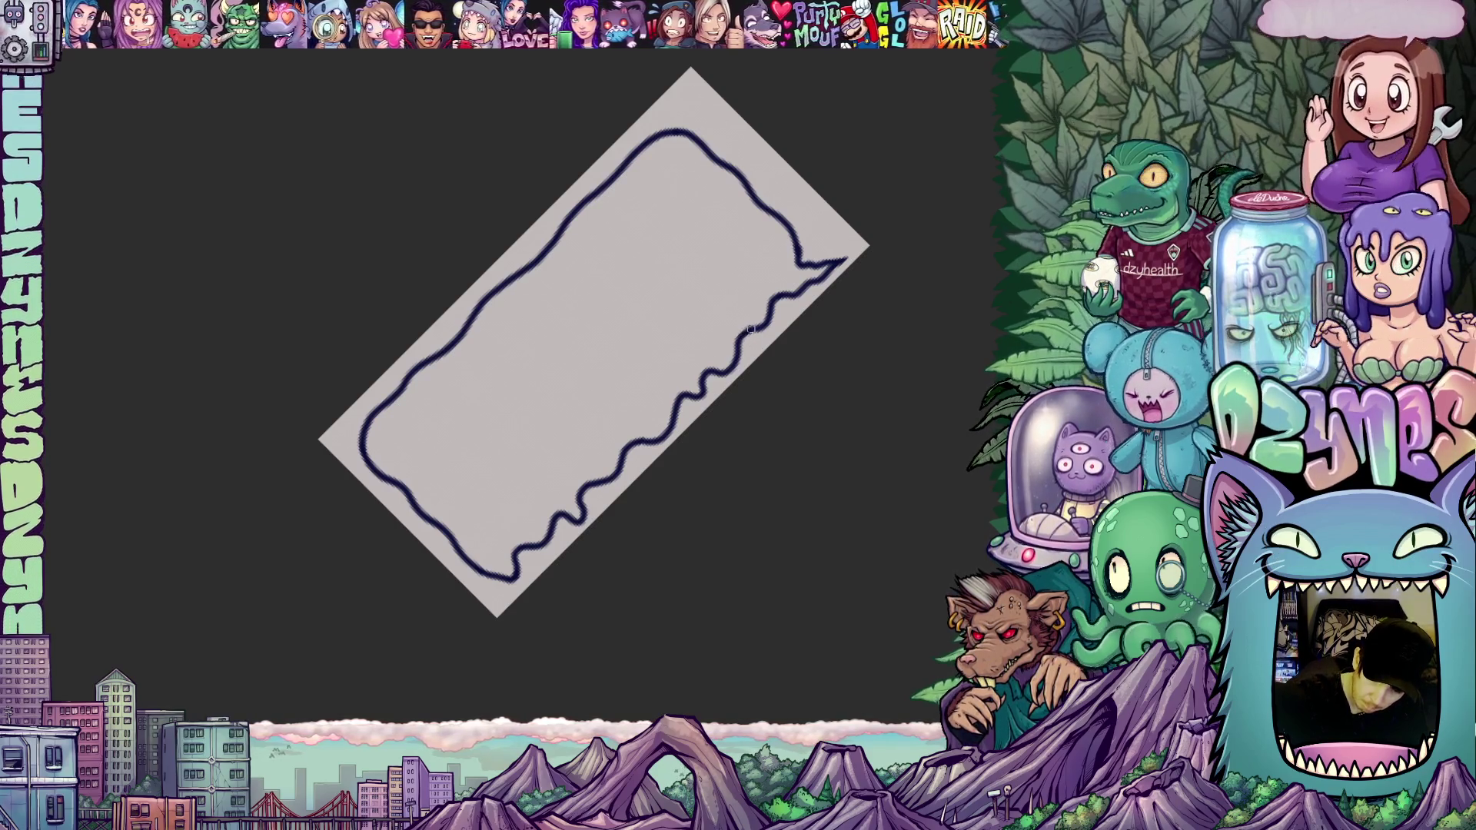
{"action": "mouse_move", "coordinate": [866, 408]}
{"action": "left_mouse_down"}
{"action": "mouse_move", "coordinate": [781, 583]}
{"action": "mouse_move", "coordinate": [732, 568]}
{"action": "mouse_move", "coordinate": [791, 579]}
{"action": "mouse_move", "coordinate": [807, 566]}
{"action": "mouse_move", "coordinate": [789, 571]}
{"action": "left_mouse_up"}
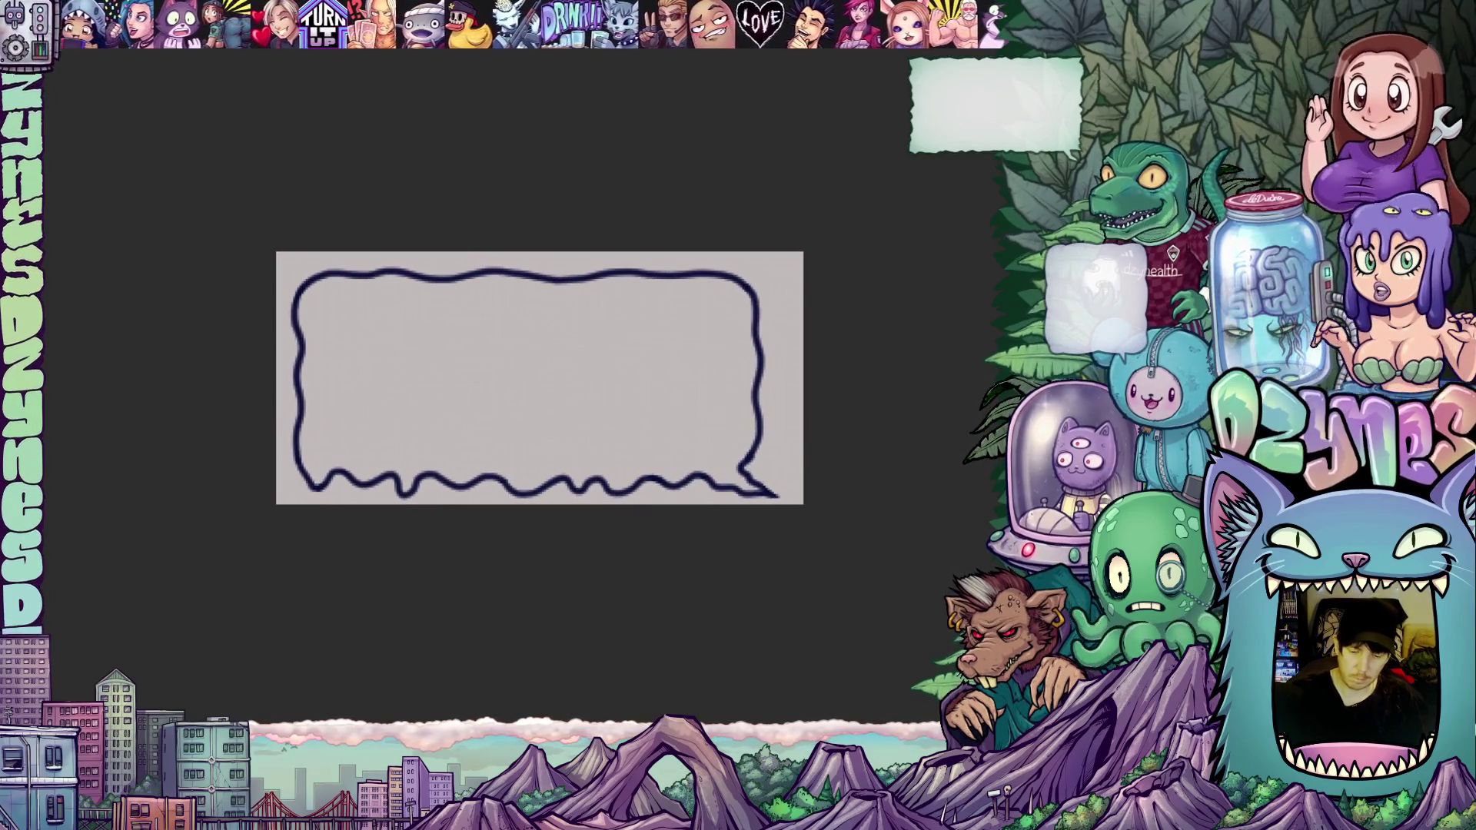
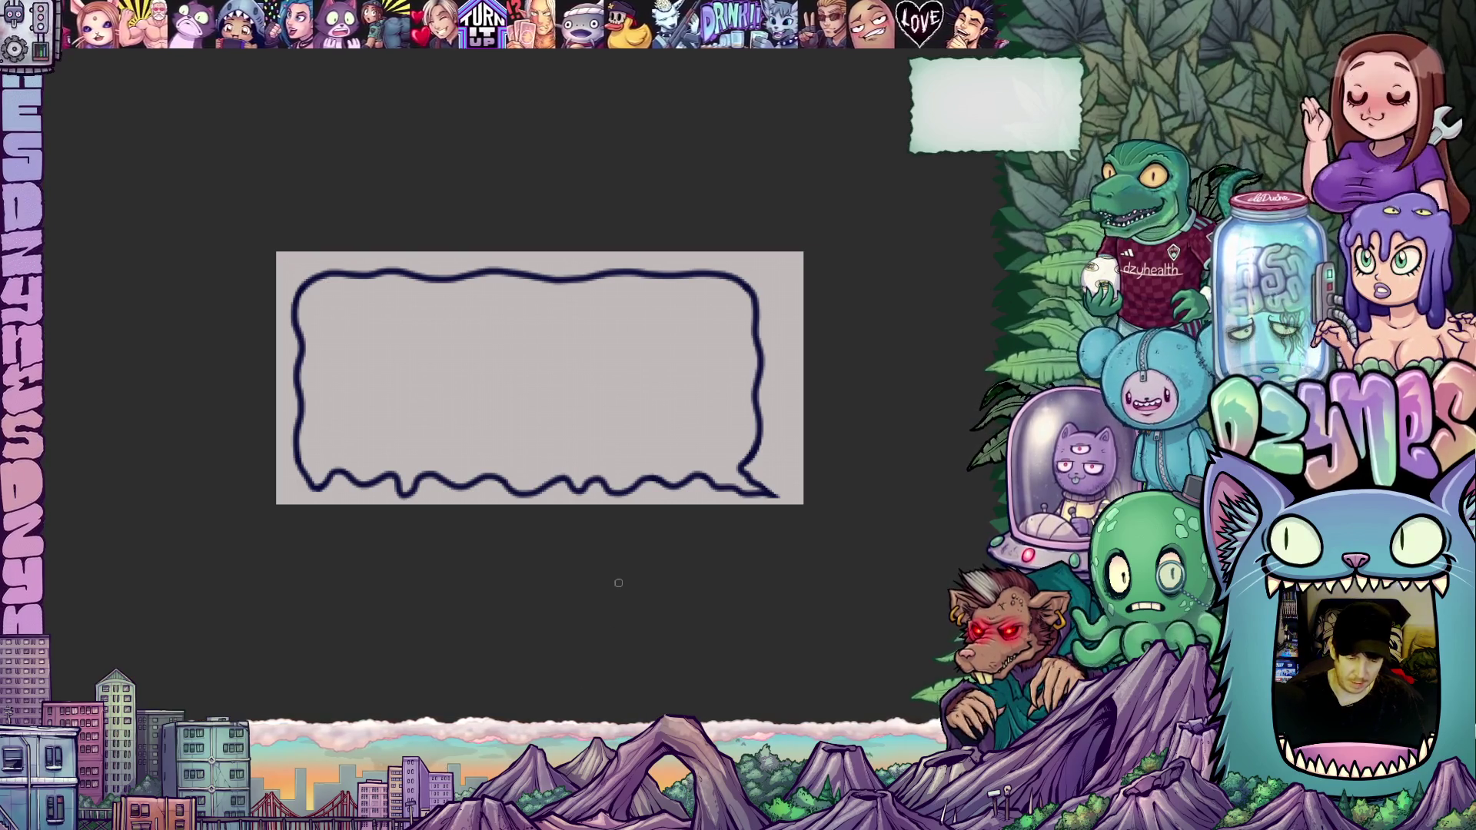
Step: Free-transform the speech bubble, stretching its top up and its left and right sides outward, and commit
{"action": "scroll", "coordinate": [618, 582], "scroll_direction": "down", "scroll_amount": 3}
{"action": "scroll", "coordinate": [645, 458], "scroll_direction": "up", "scroll_amount": 3}
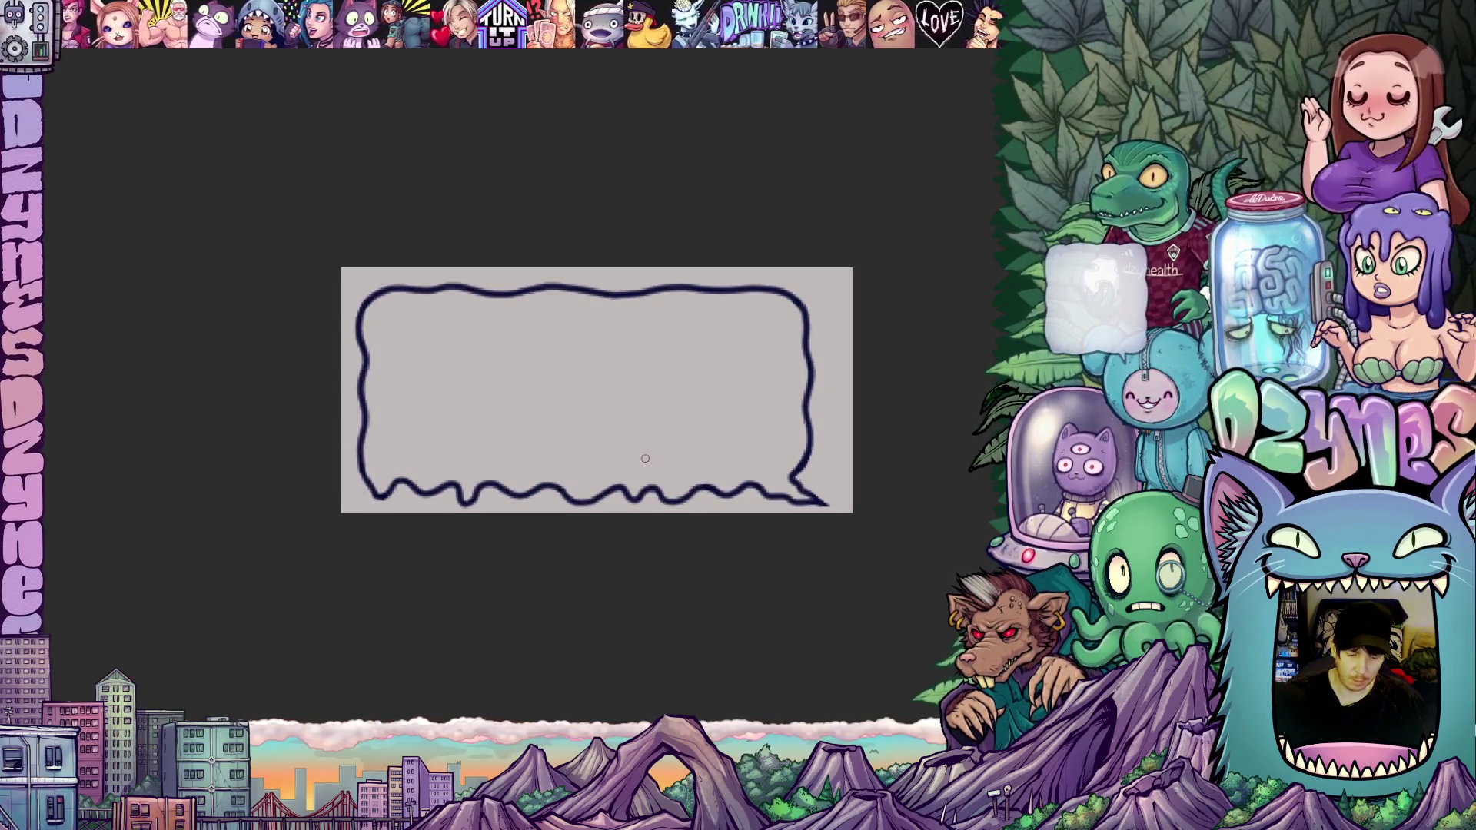
{"action": "key", "text": "ctrl+t"}
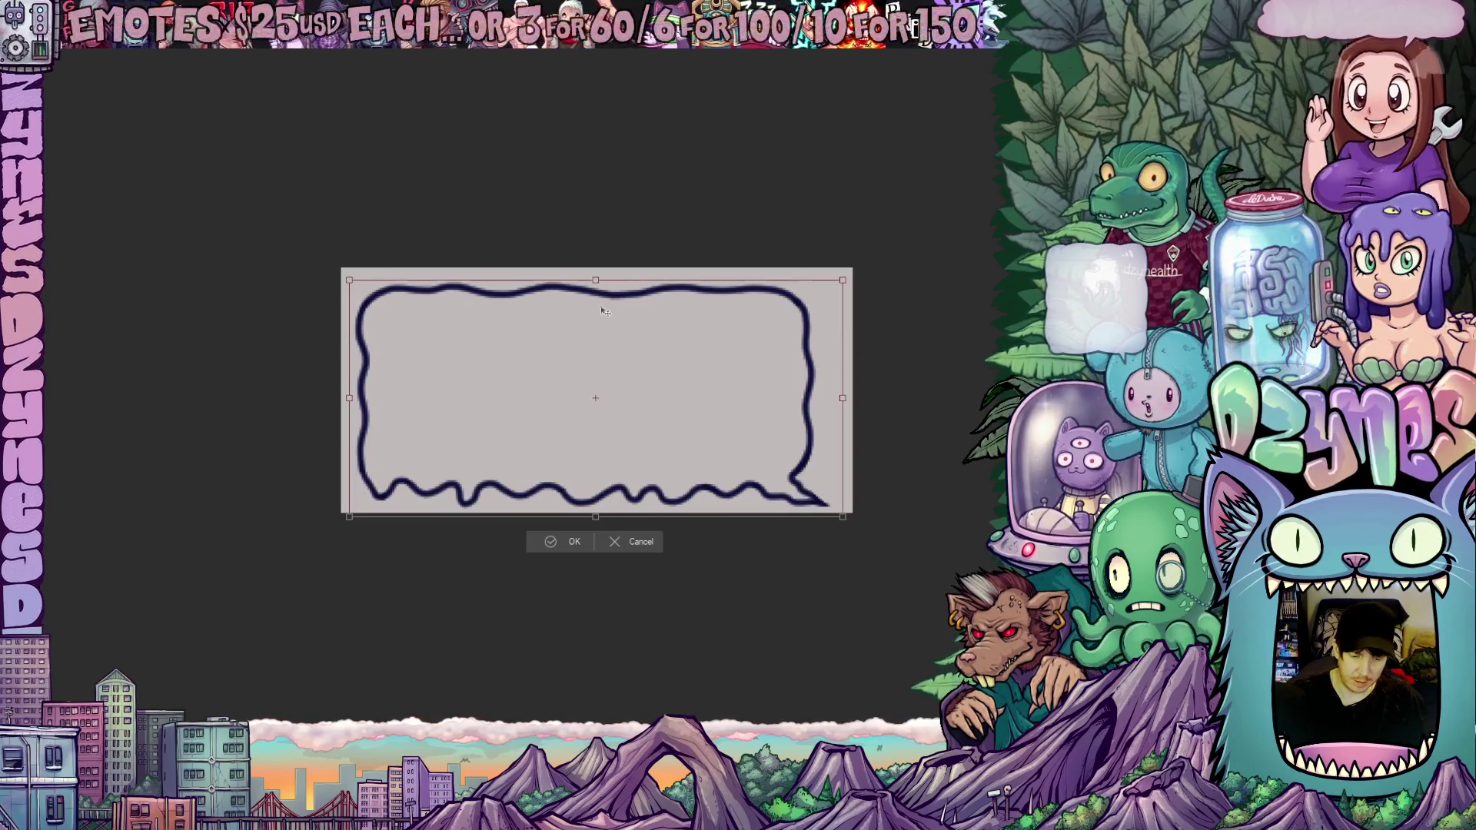
{"action": "left_click_drag", "start_coordinate": [596, 281], "coordinate": [596, 271]}
{"action": "left_click_drag", "start_coordinate": [352, 393], "coordinate": [345, 393]}
{"action": "left_click_drag", "start_coordinate": [840, 394], "coordinate": [854, 396]}
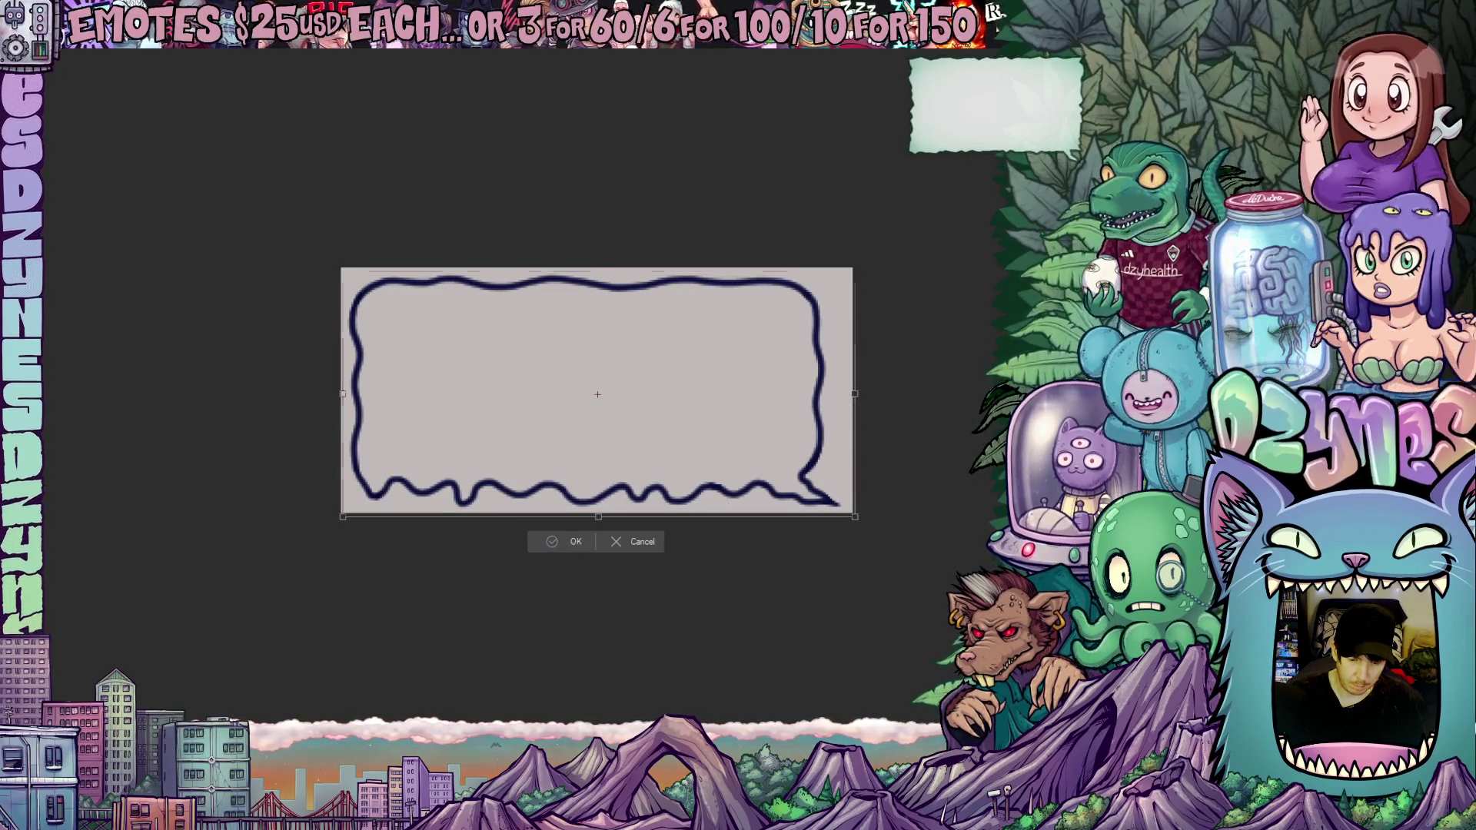
{"action": "left_click", "coordinate": [576, 543]}
{"action": "scroll", "coordinate": [538, 578], "scroll_direction": "up", "scroll_amount": 1}
{"action": "left_click_drag", "start_coordinate": [550, 583], "coordinate": [566, 568]}
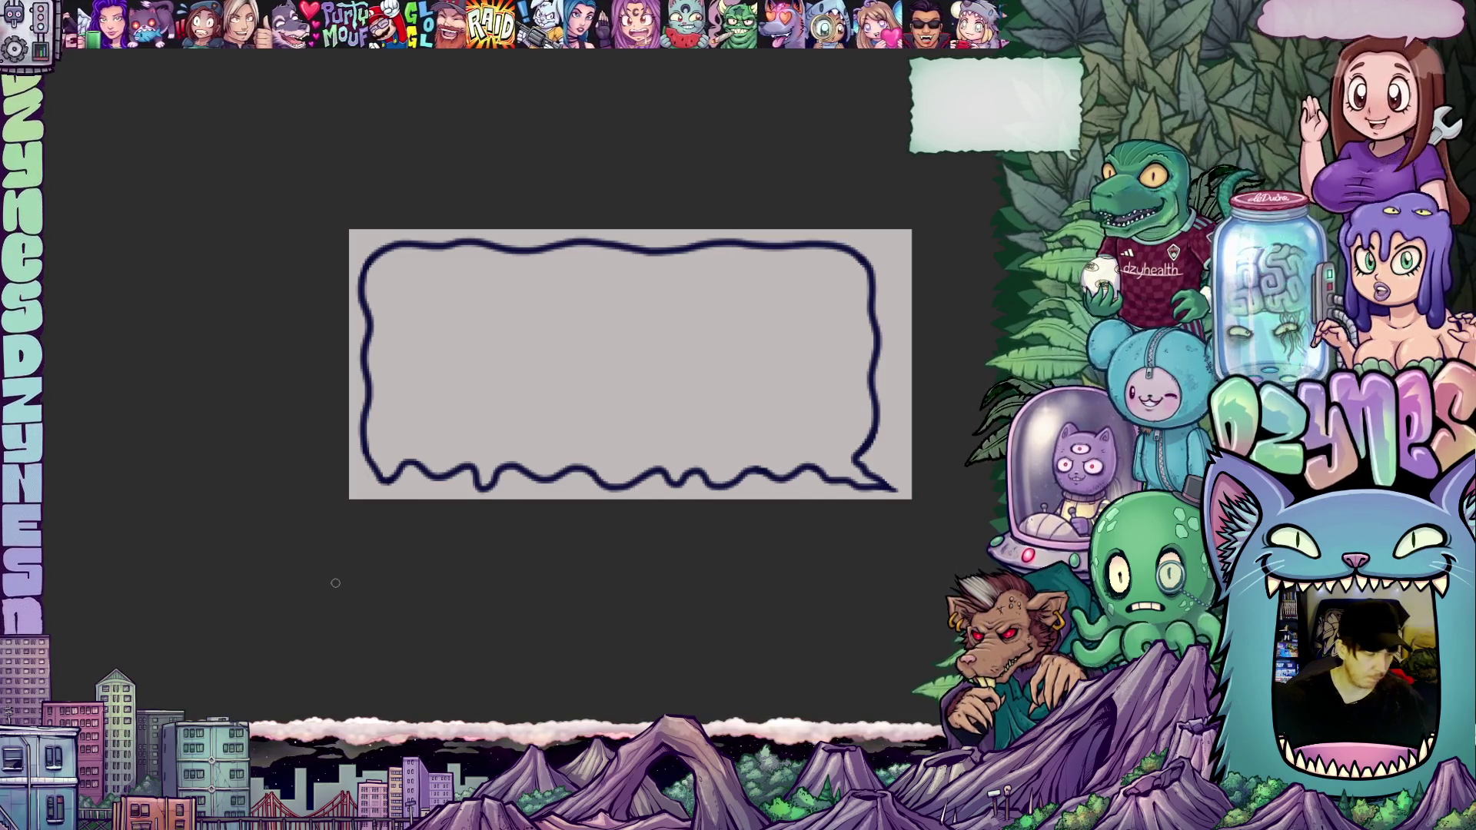
{"action": "mouse_move", "coordinate": [915, 537]}
{"action": "left_mouse_down"}
{"action": "mouse_move", "coordinate": [869, 205]}
{"action": "mouse_move", "coordinate": [276, 392]}
{"action": "mouse_move", "coordinate": [939, 503]}
{"action": "left_mouse_up"}
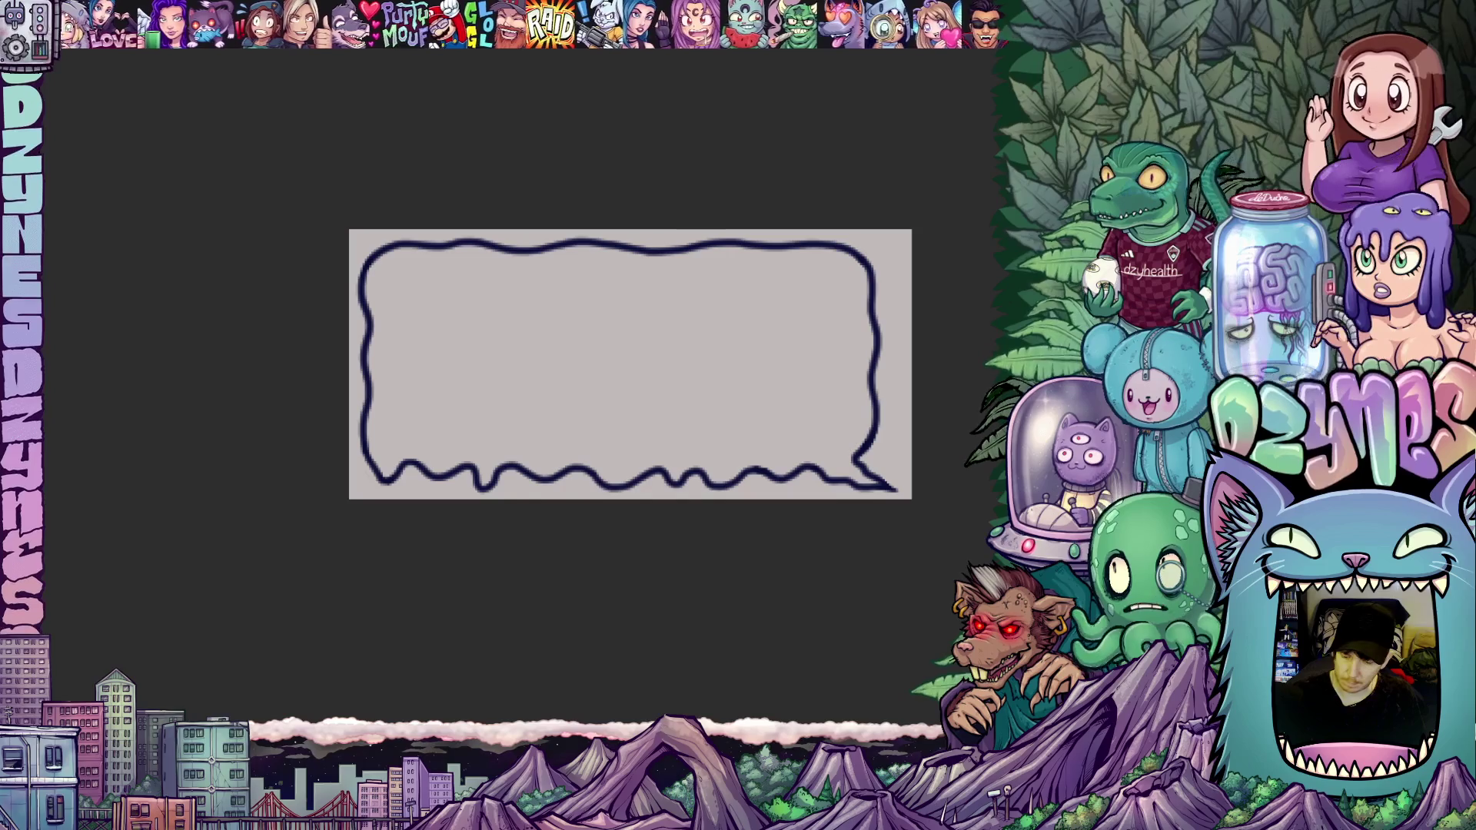
{"action": "mouse_move", "coordinate": [958, 442]}
{"action": "left_mouse_down"}
{"action": "mouse_move", "coordinate": [290, 230]}
{"action": "mouse_move", "coordinate": [884, 576]}
{"action": "mouse_move", "coordinate": [987, 477]}
{"action": "left_mouse_up"}
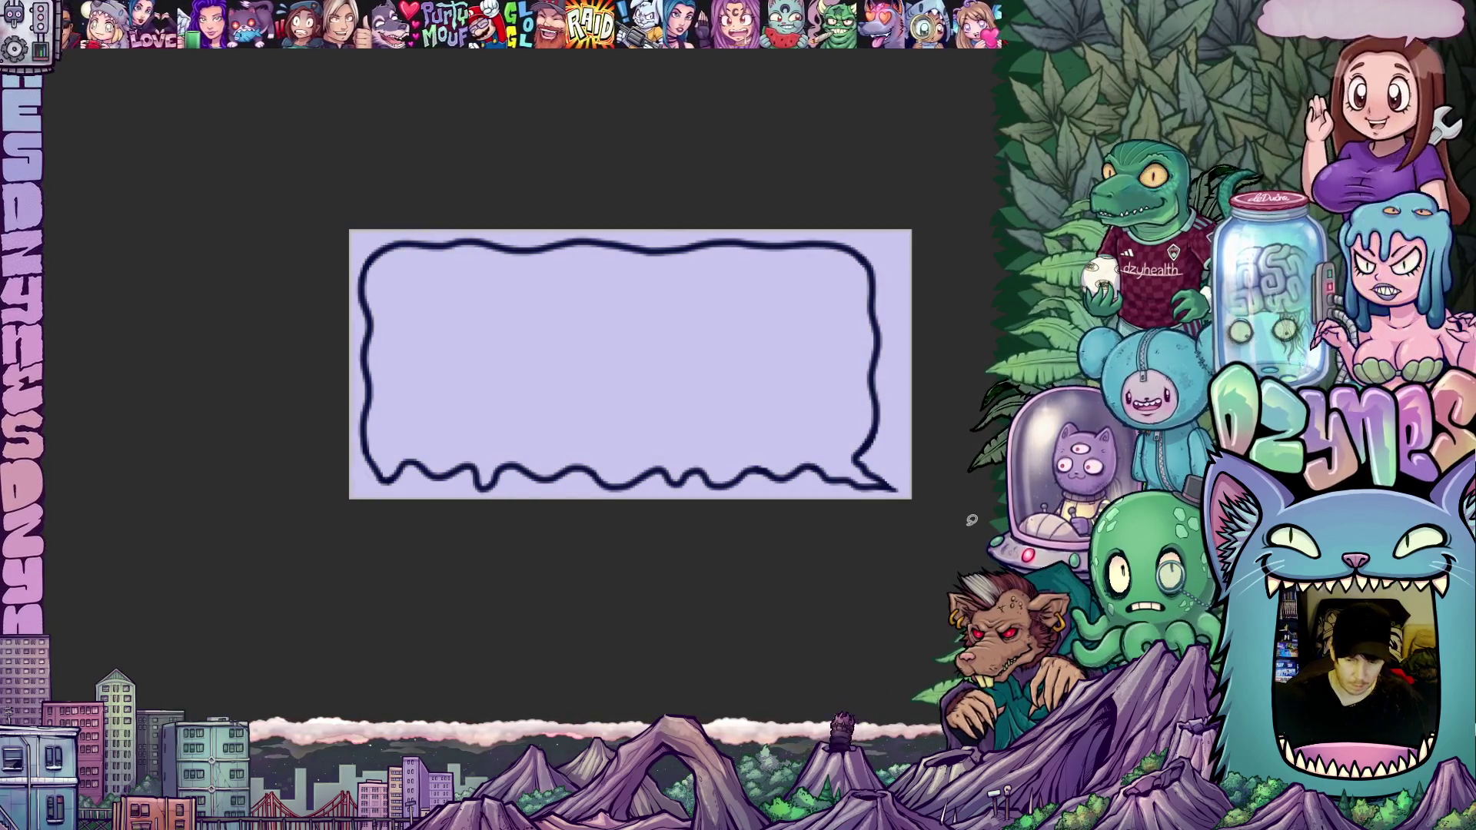
{"action": "key", "text": "ctrl+z"}
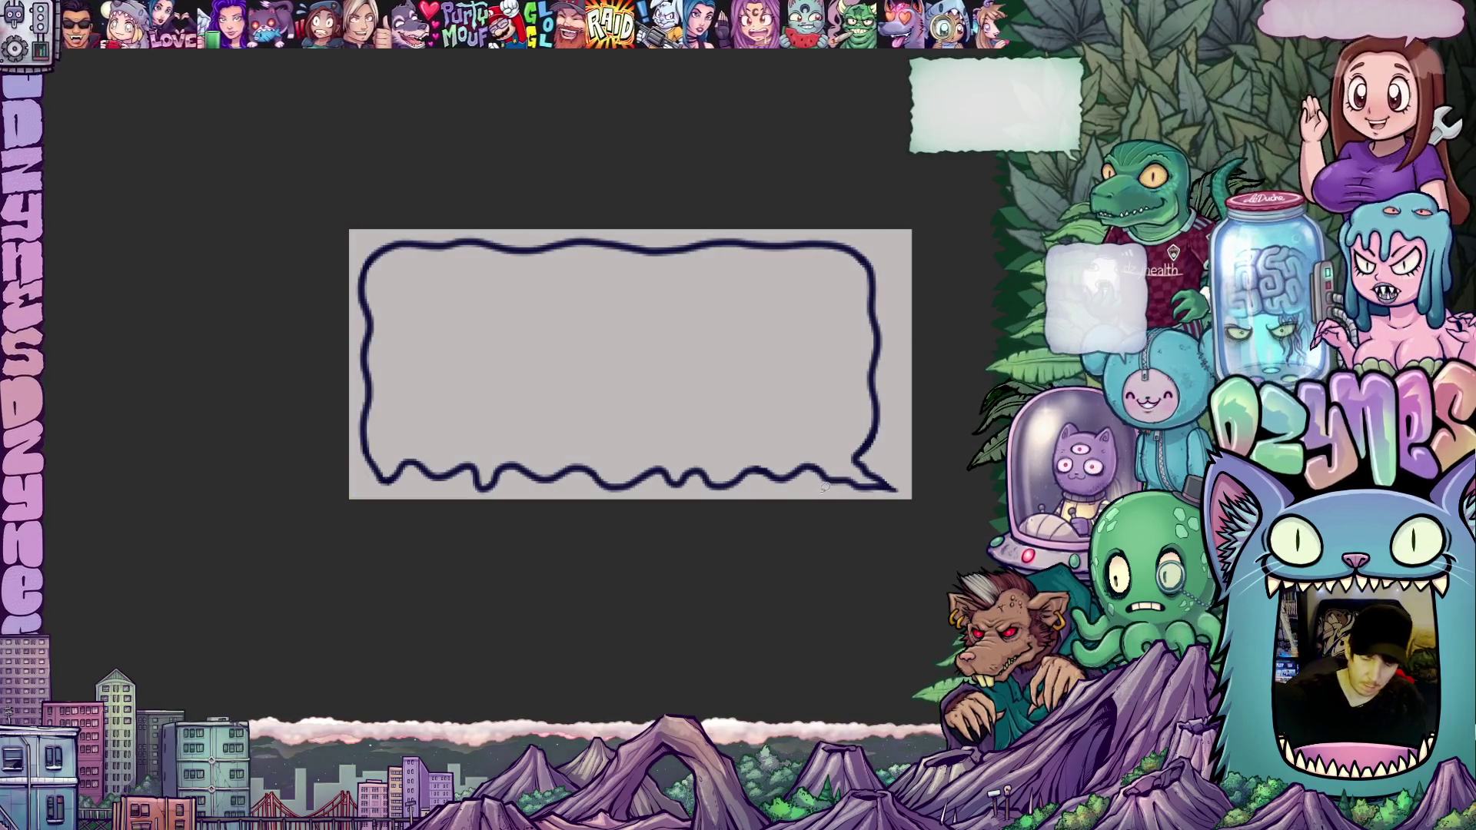
{"action": "mouse_move", "coordinate": [821, 481]}
{"action": "left_mouse_down"}
{"action": "mouse_move", "coordinate": [904, 494]}
{"action": "mouse_move", "coordinate": [904, 311]}
{"action": "mouse_move", "coordinate": [866, 230]}
{"action": "mouse_move", "coordinate": [396, 228]}
{"action": "mouse_move", "coordinate": [355, 291]}
{"action": "mouse_move", "coordinate": [356, 453]}
{"action": "mouse_move", "coordinate": [397, 490]}
{"action": "mouse_move", "coordinate": [466, 486]}
{"action": "left_mouse_up"}
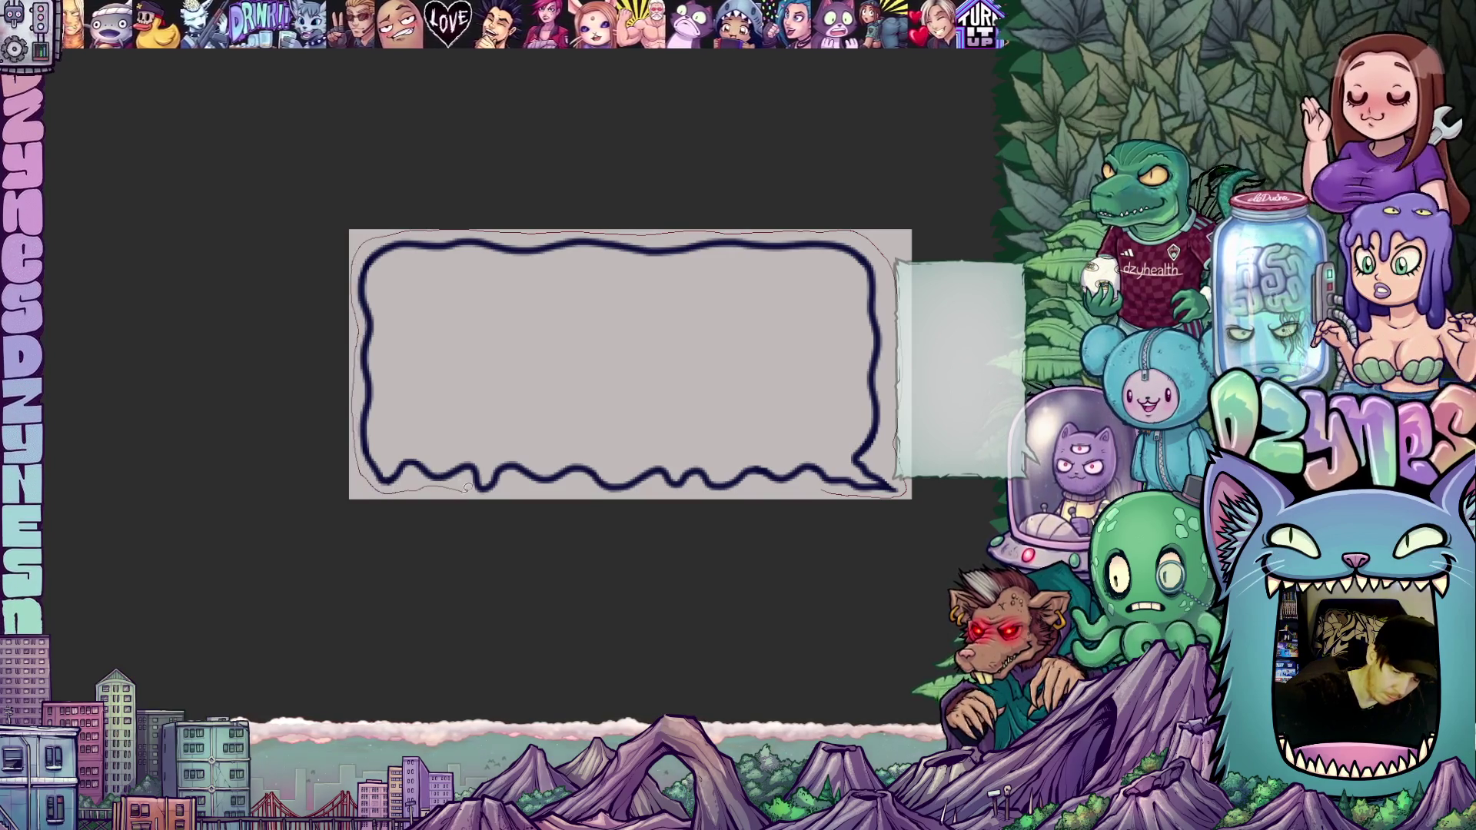
Step: Finish the lavender lasso fill along the bubble's bottom inner edge and enlarge the brush
{"action": "left_click_drag", "start_coordinate": [566, 487], "coordinate": [894, 494]}
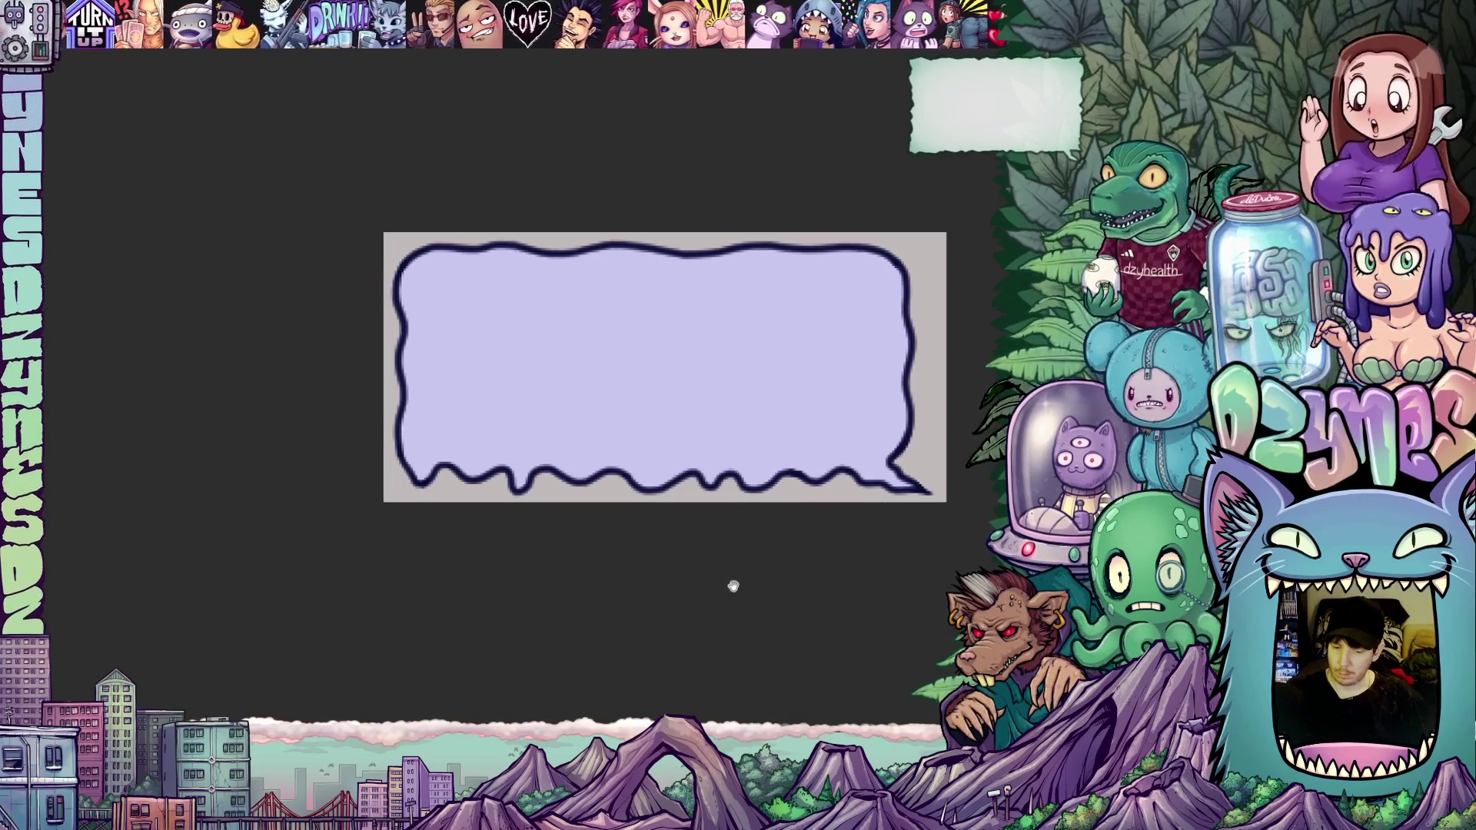
{"action": "left_click_drag", "start_coordinate": [731, 586], "coordinate": [812, 579]}
{"action": "left_click_drag", "start_coordinate": [932, 567], "coordinate": [916, 566]}
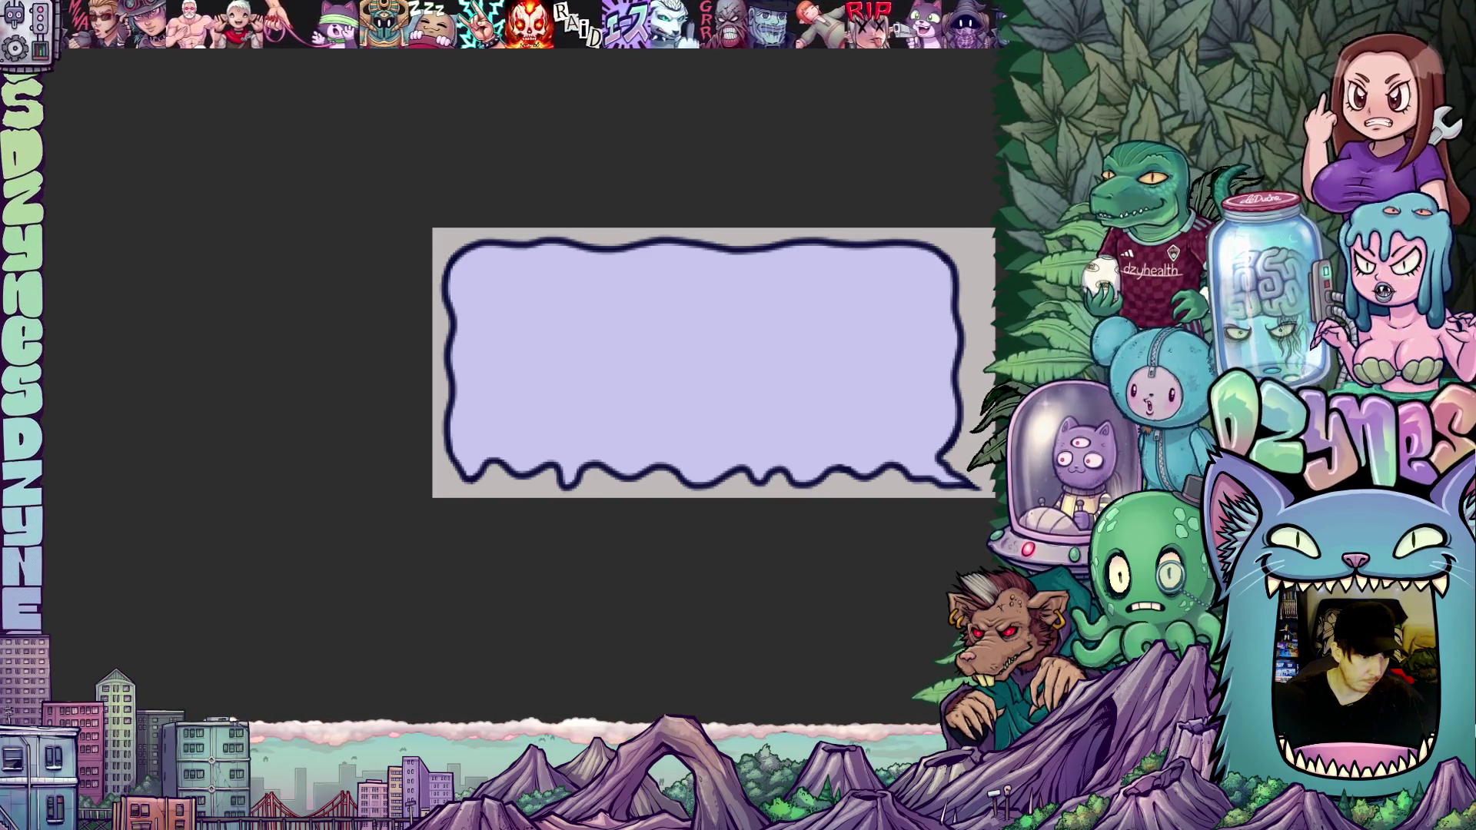
{"action": "key", "text": "bracketright"}
{"action": "key", "text": "bracketright"}
{"action": "key", "text": "bracketright"}
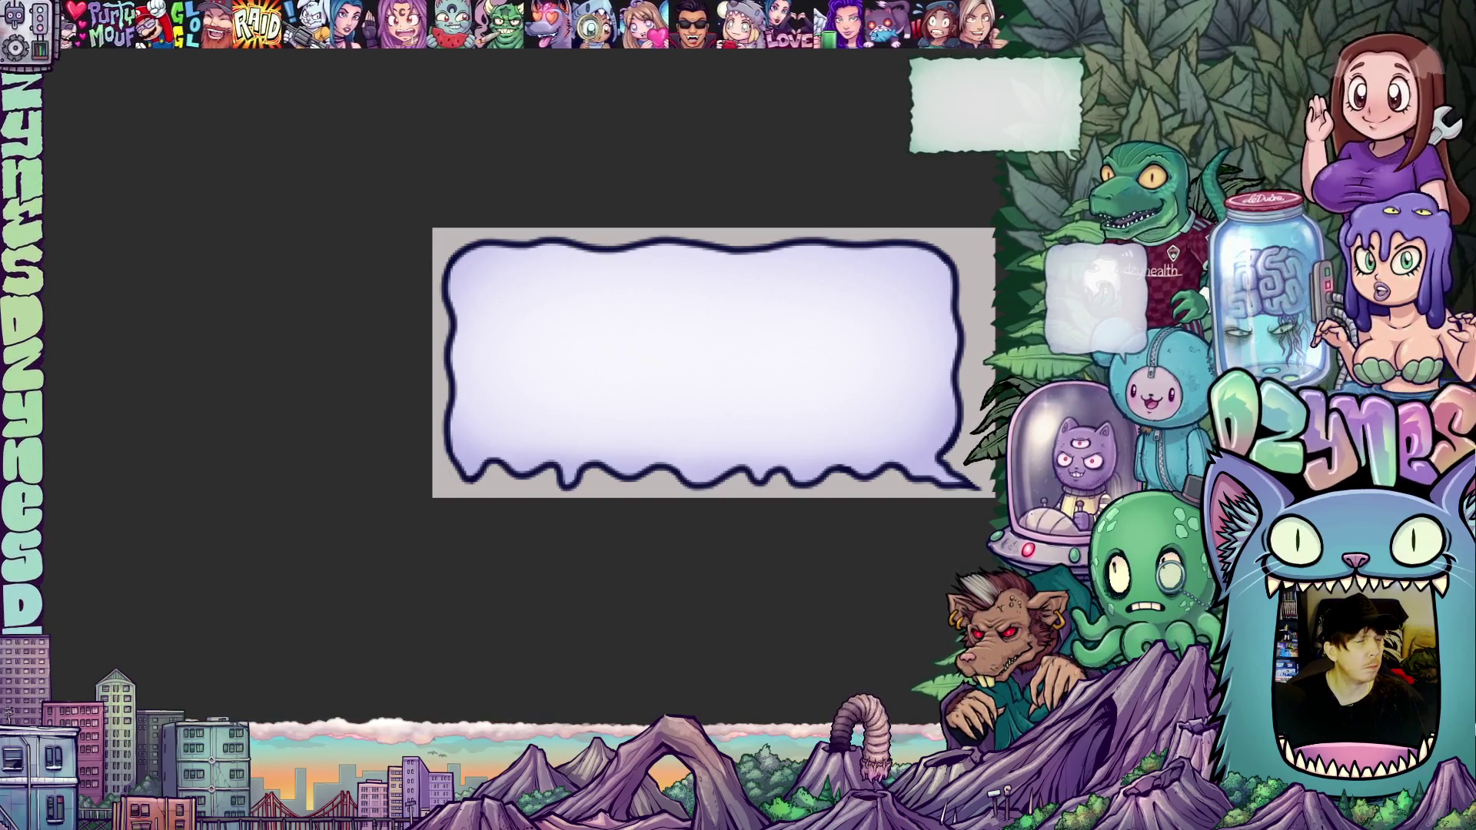
Step: Shift the view up and left over the bubble for the white airbrush pass
{"action": "left_click_drag", "start_coordinate": [699, 590], "coordinate": [629, 569]}
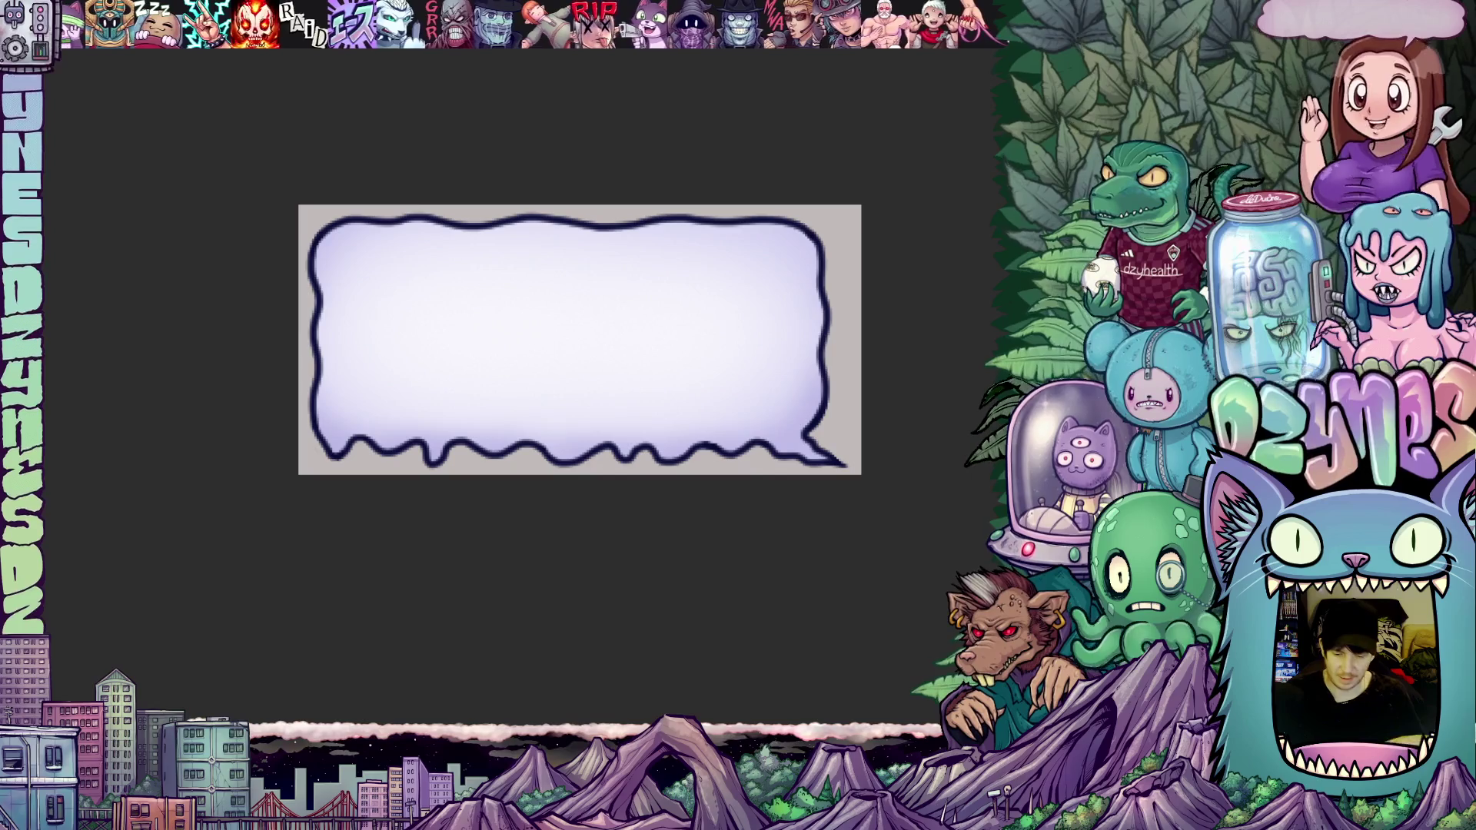
Step: Add two light-blue dots near the bubble's lower inner edge, undoing a stray test dab
{"action": "scroll", "coordinate": [584, 532], "scroll_direction": "down", "scroll_amount": 2}
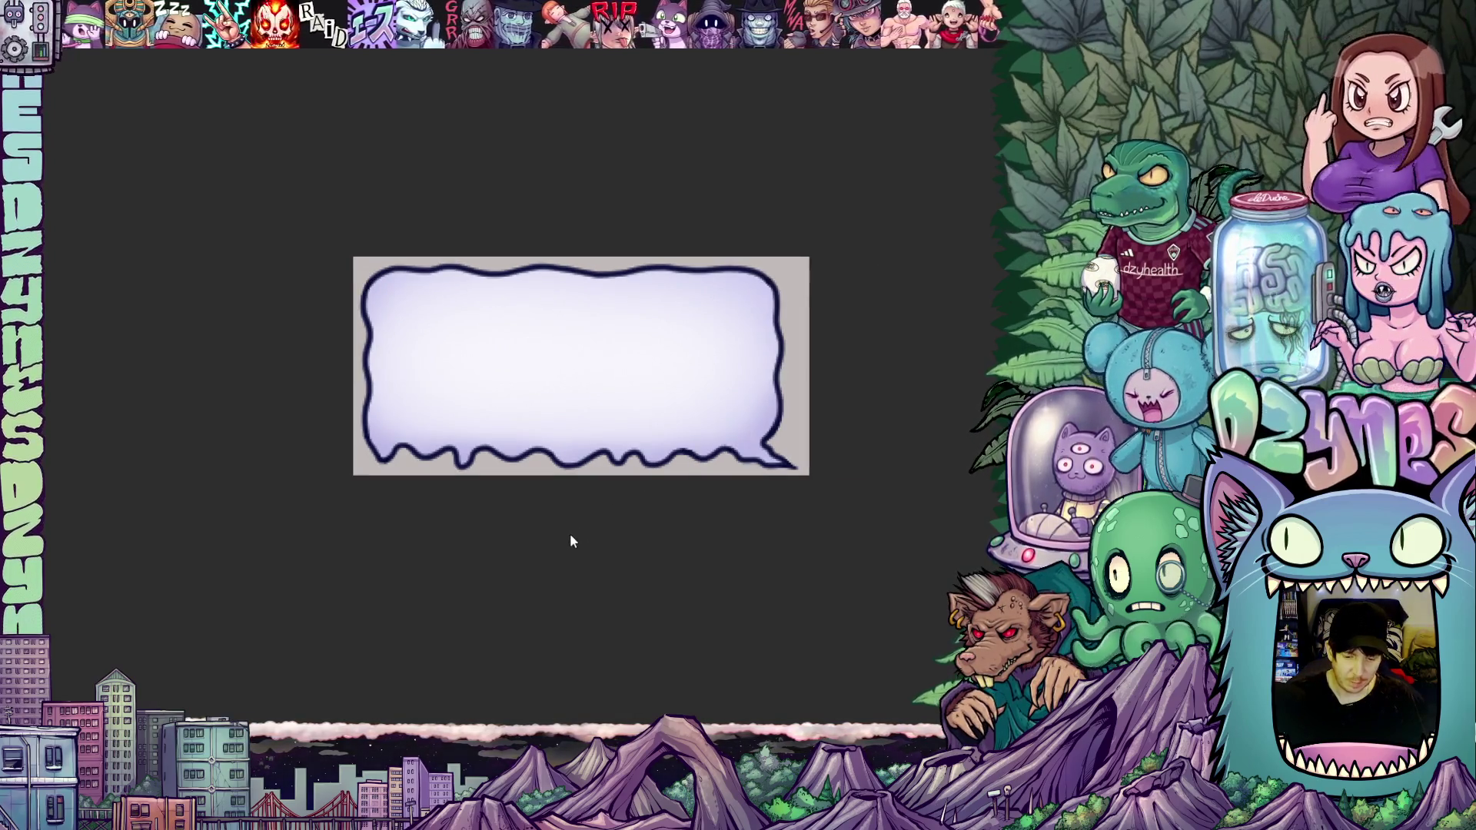
{"action": "mouse_move", "coordinate": [565, 527]}
{"action": "left_mouse_down"}
{"action": "mouse_move", "coordinate": [659, 583]}
{"action": "mouse_move", "coordinate": [652, 604]}
{"action": "left_mouse_up"}
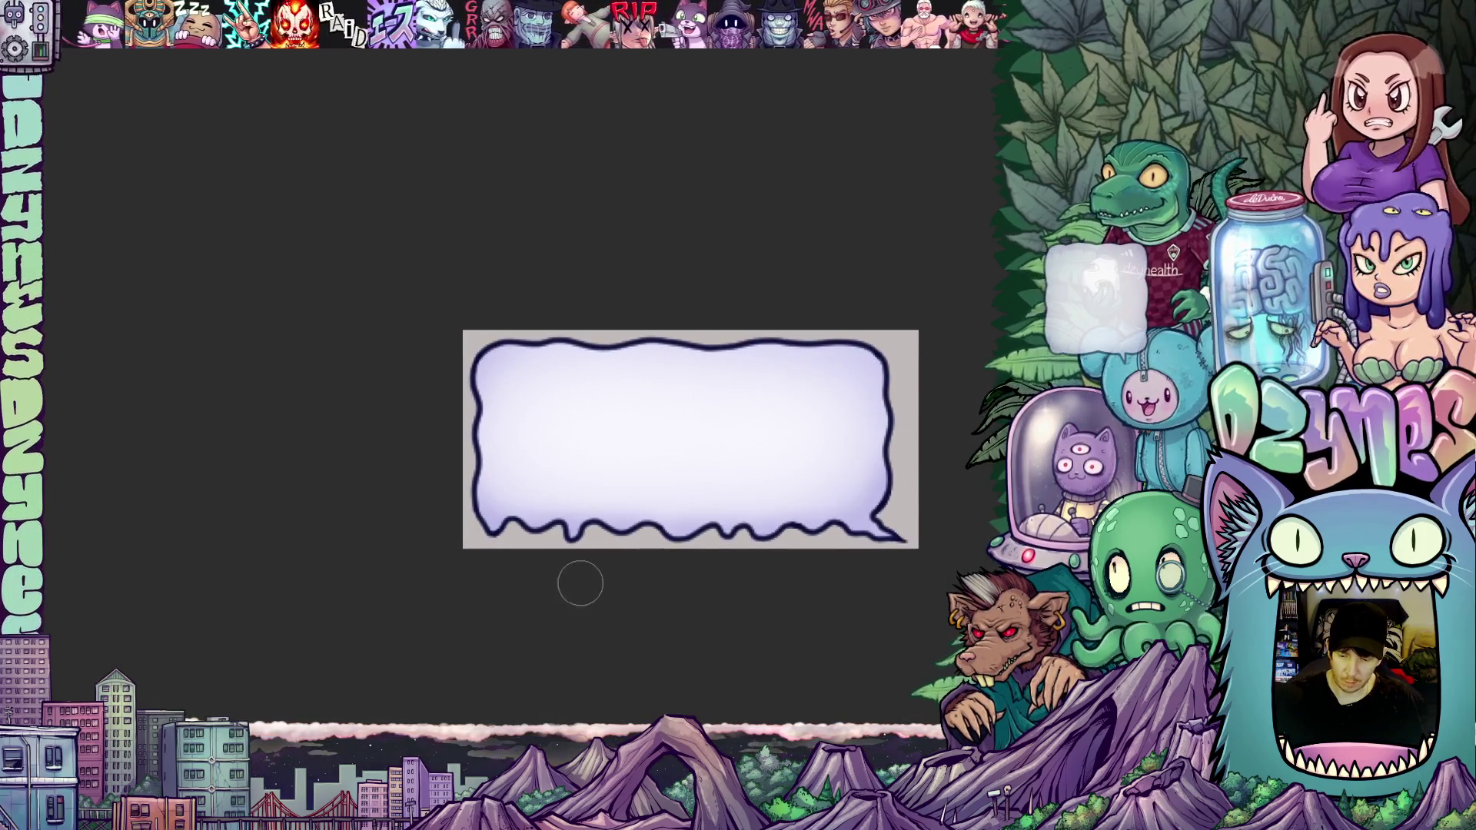
{"action": "scroll", "coordinate": [600, 583], "scroll_direction": "up", "scroll_amount": 2}
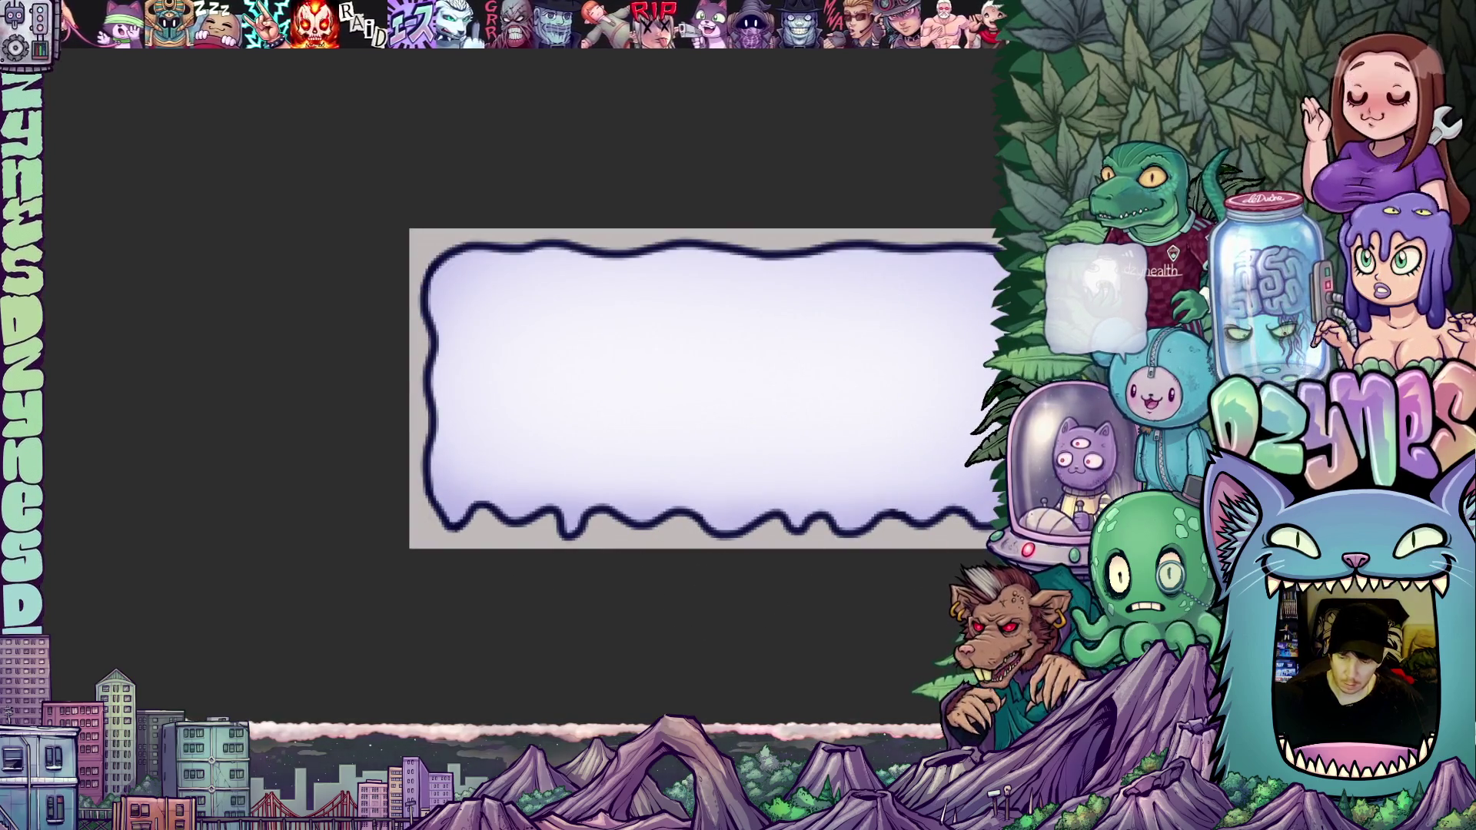
{"action": "left_click_drag", "start_coordinate": [657, 595], "coordinate": [694, 656]}
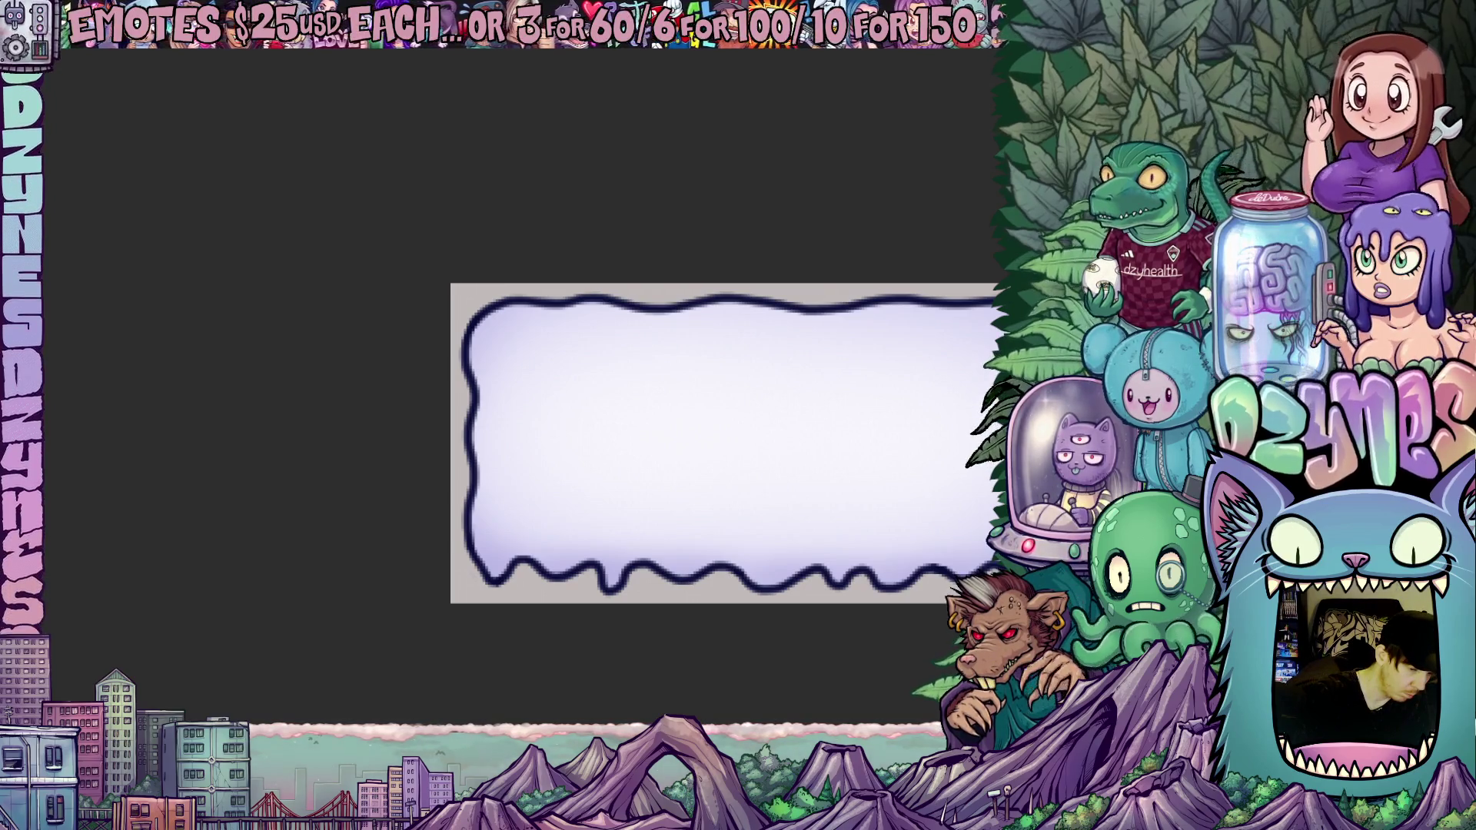
{"action": "left_click", "coordinate": [508, 327]}
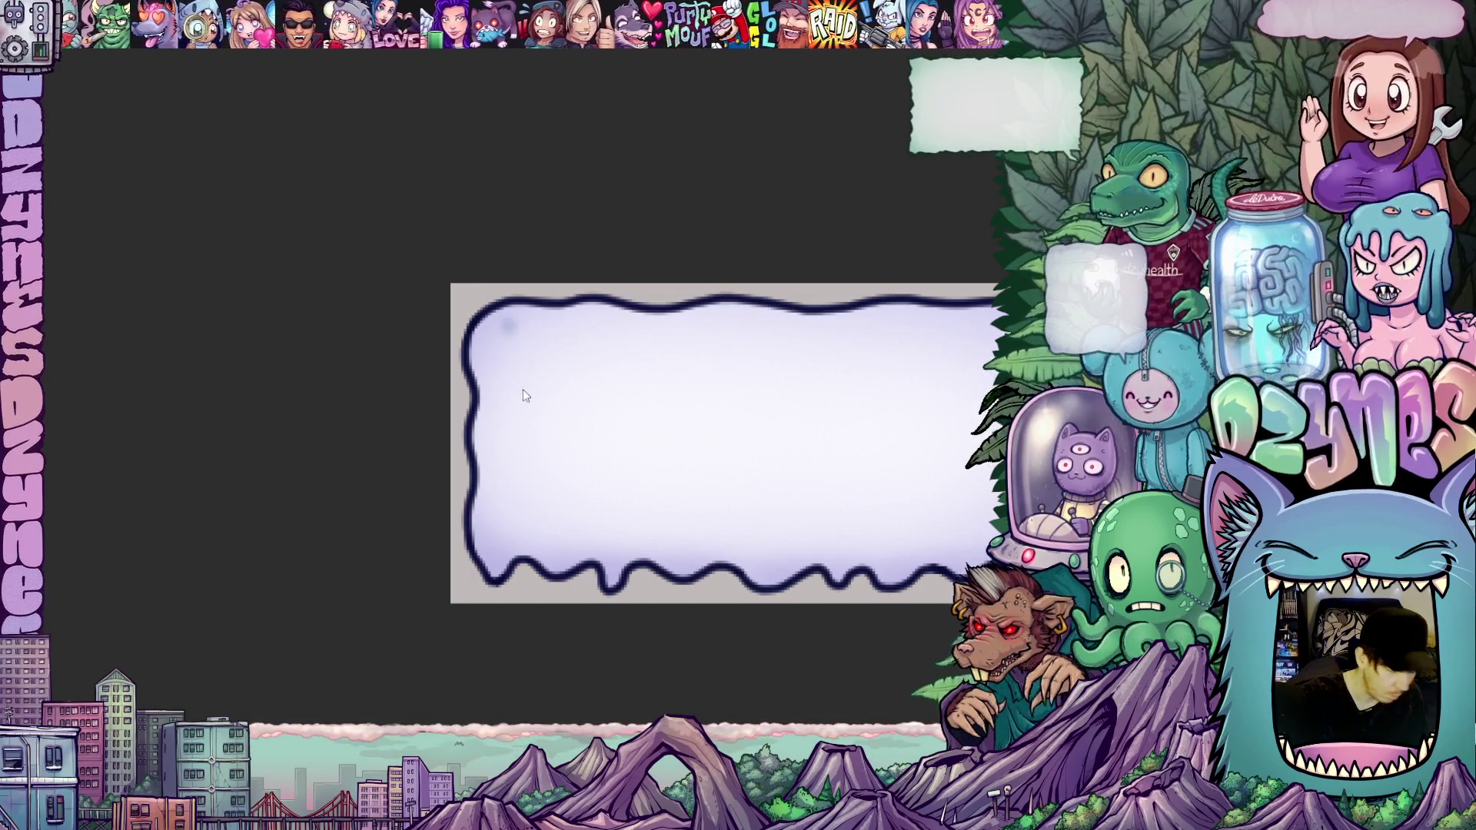
{"action": "key", "text": "ctrl+z"}
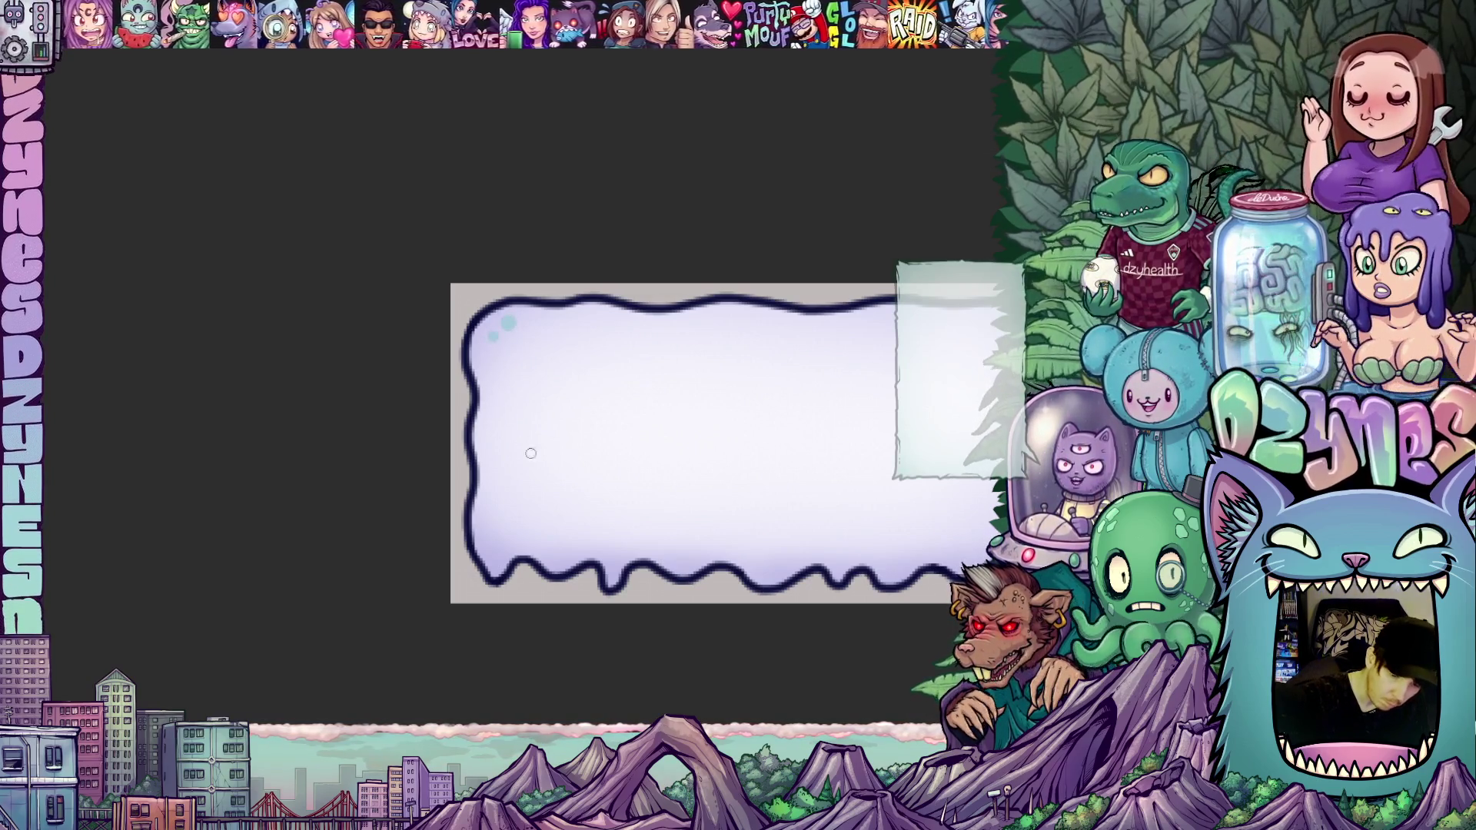
{"action": "left_click", "coordinate": [487, 529]}
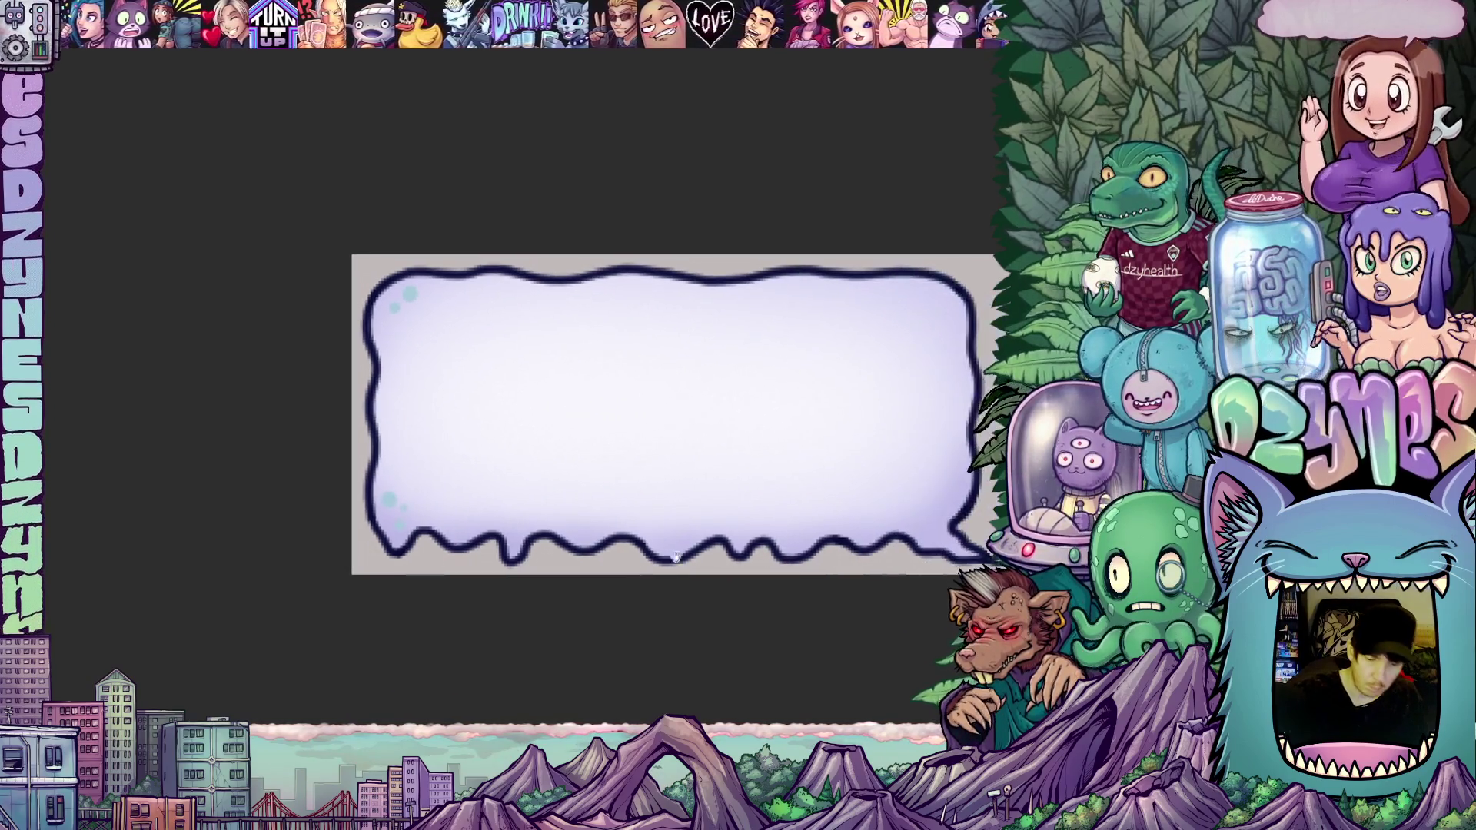
{"action": "left_click", "coordinate": [584, 531]}
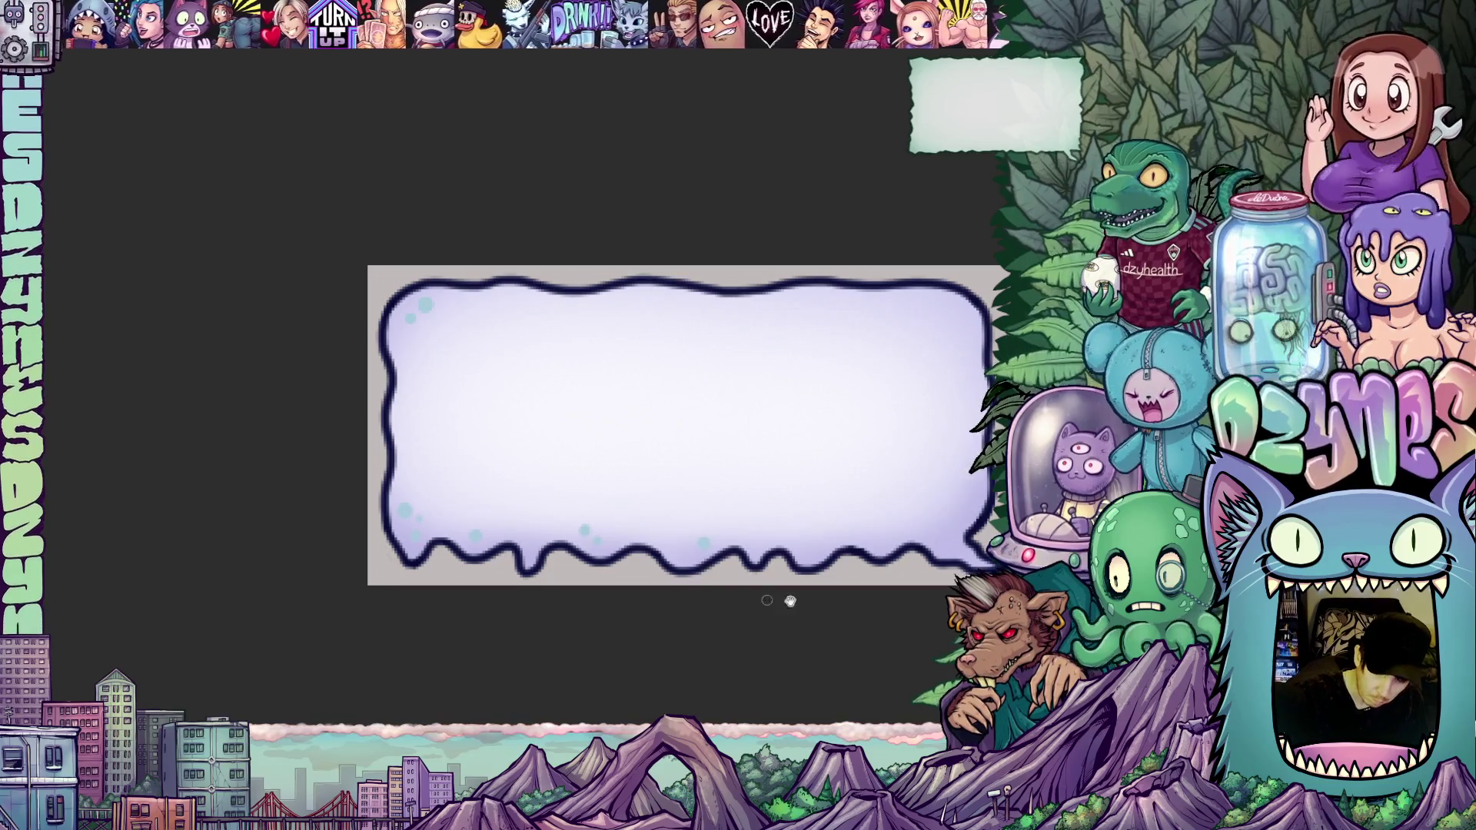
Step: Pan and zoom around the bubble to bring its left and right sides into view
{"action": "scroll", "coordinate": [814, 595], "scroll_direction": "right", "scroll_amount": 3}
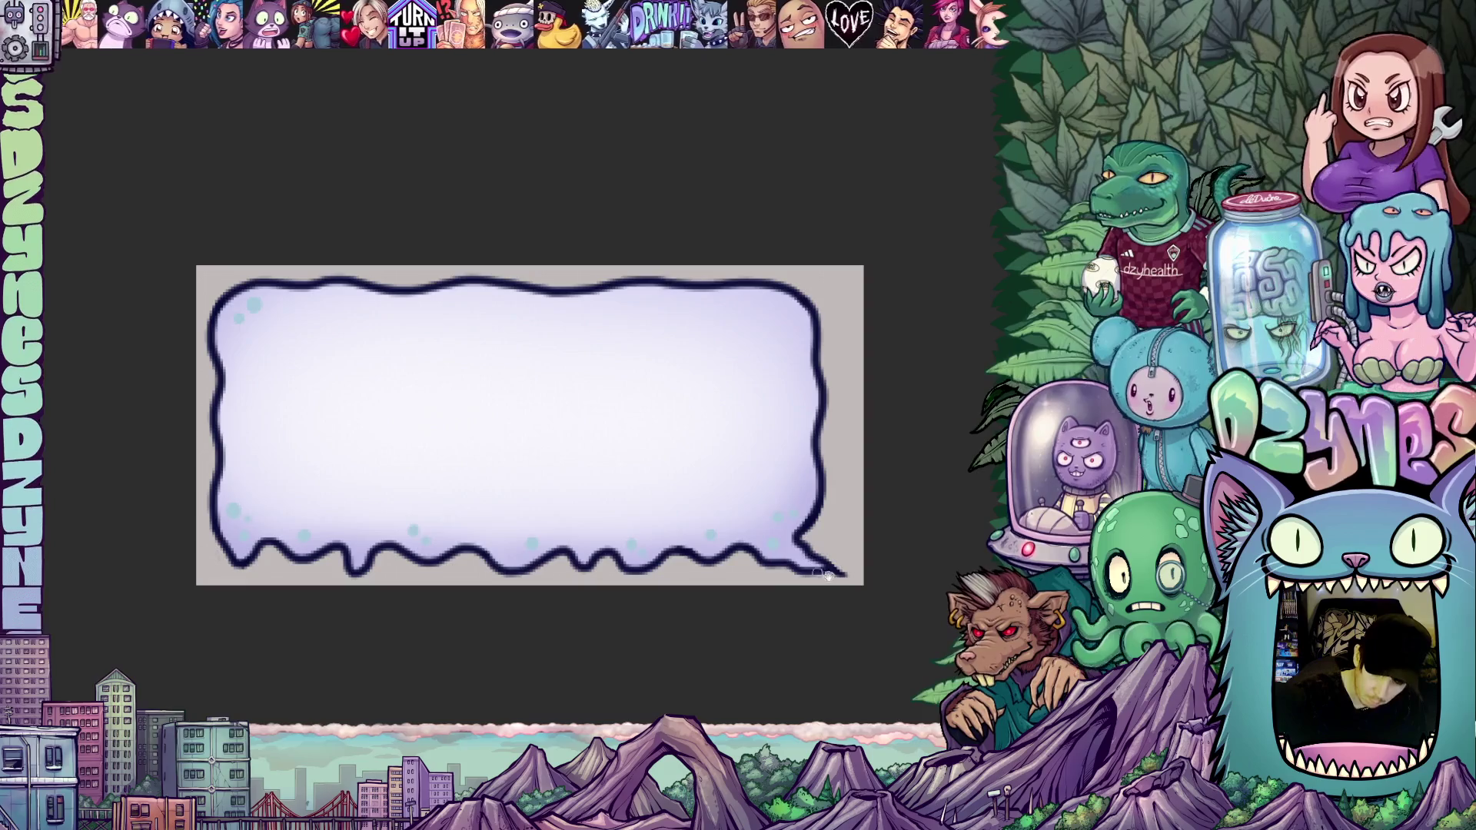
{"action": "scroll", "coordinate": [791, 515], "scroll_direction": "up", "scroll_amount": 3}
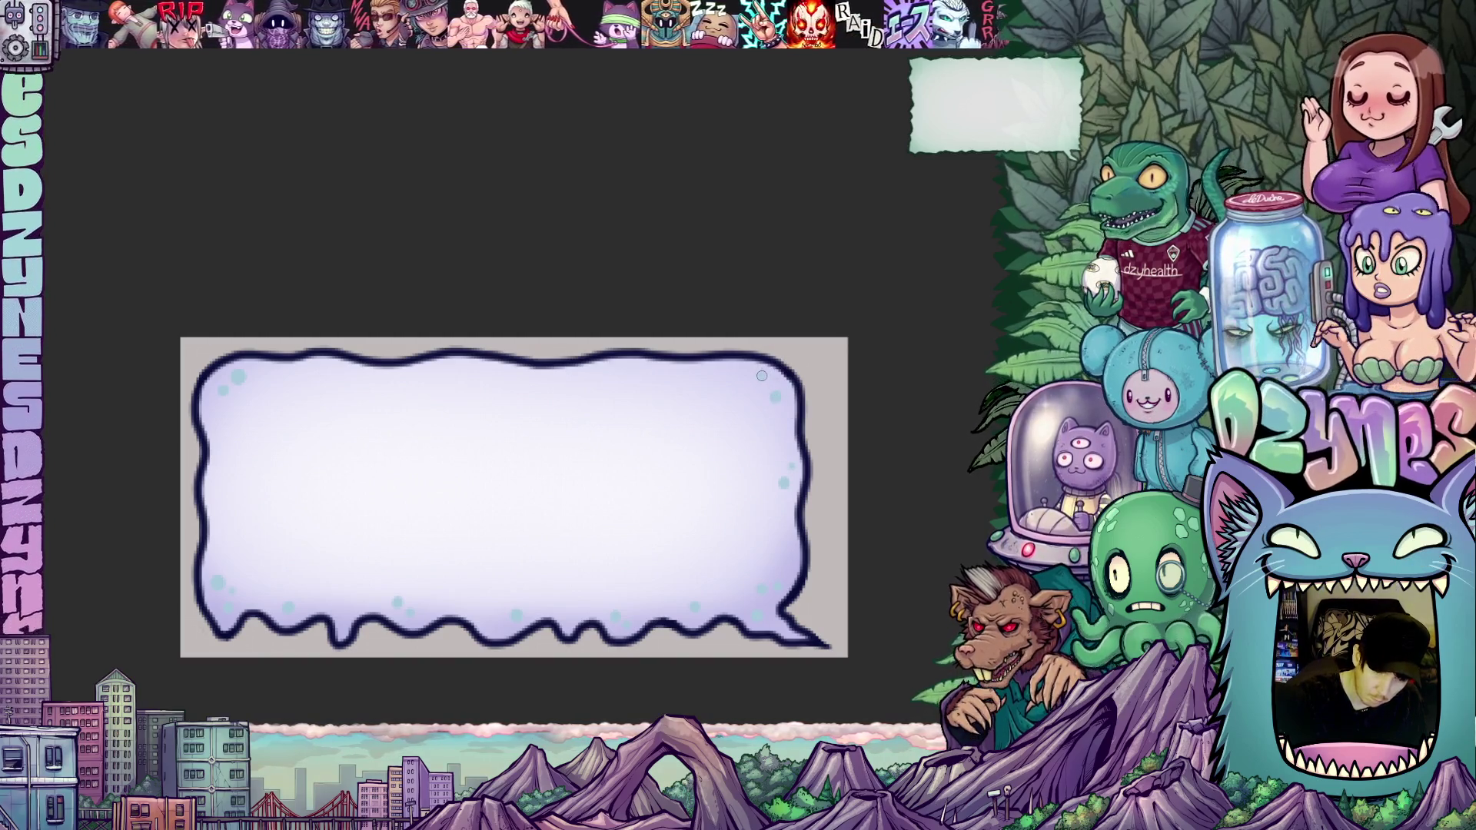
{"action": "left_click_drag", "start_coordinate": [743, 379], "coordinate": [857, 381]}
{"action": "scroll", "coordinate": [861, 556], "scroll_direction": "up", "scroll_amount": 1}
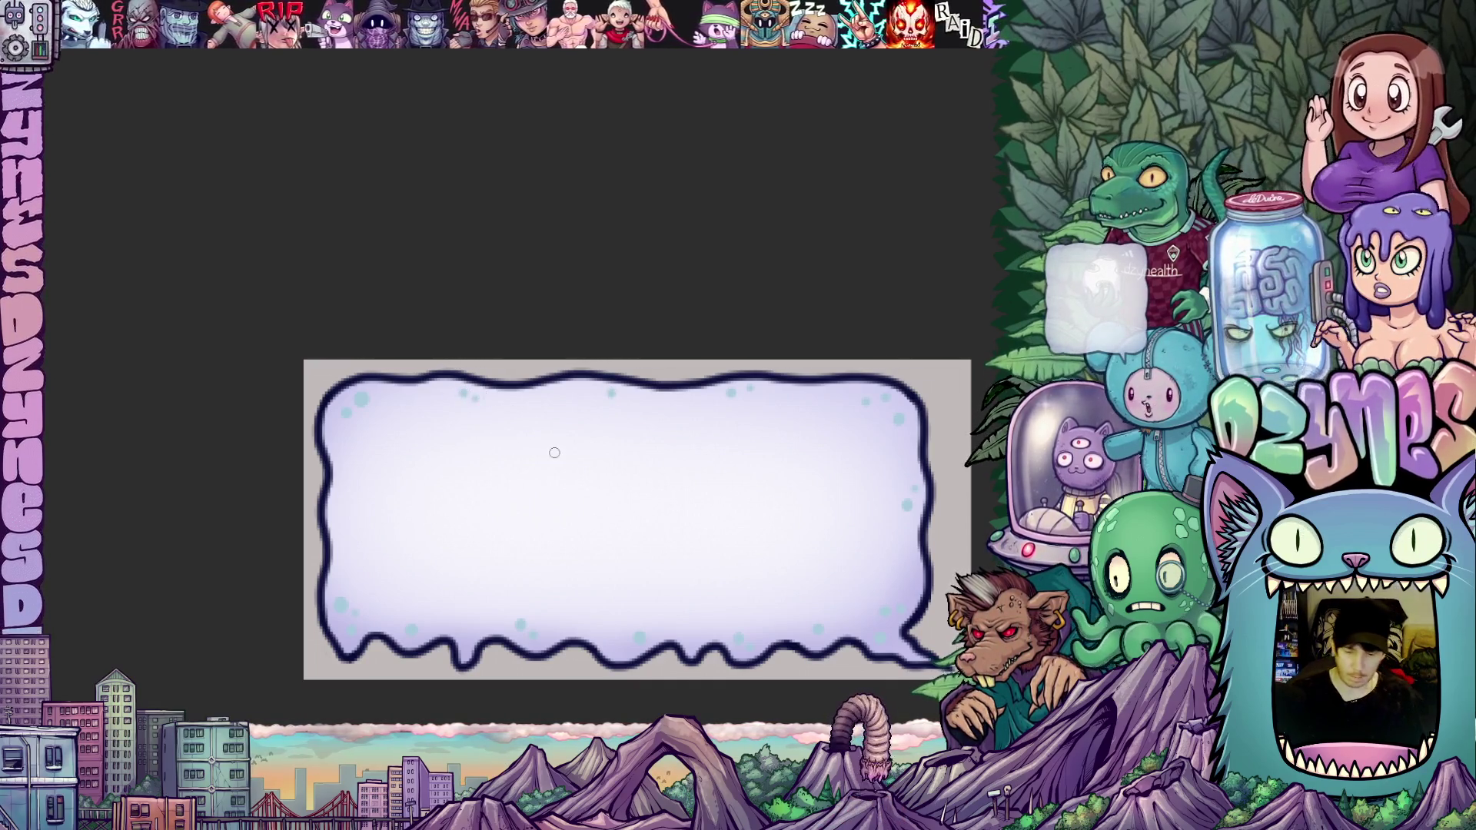
{"action": "scroll", "coordinate": [554, 453], "scroll_direction": "down", "scroll_amount": 5}
{"action": "left_click_drag", "start_coordinate": [641, 505], "coordinate": [618, 507]}
{"action": "scroll", "coordinate": [553, 537], "scroll_direction": "up", "scroll_amount": 4}
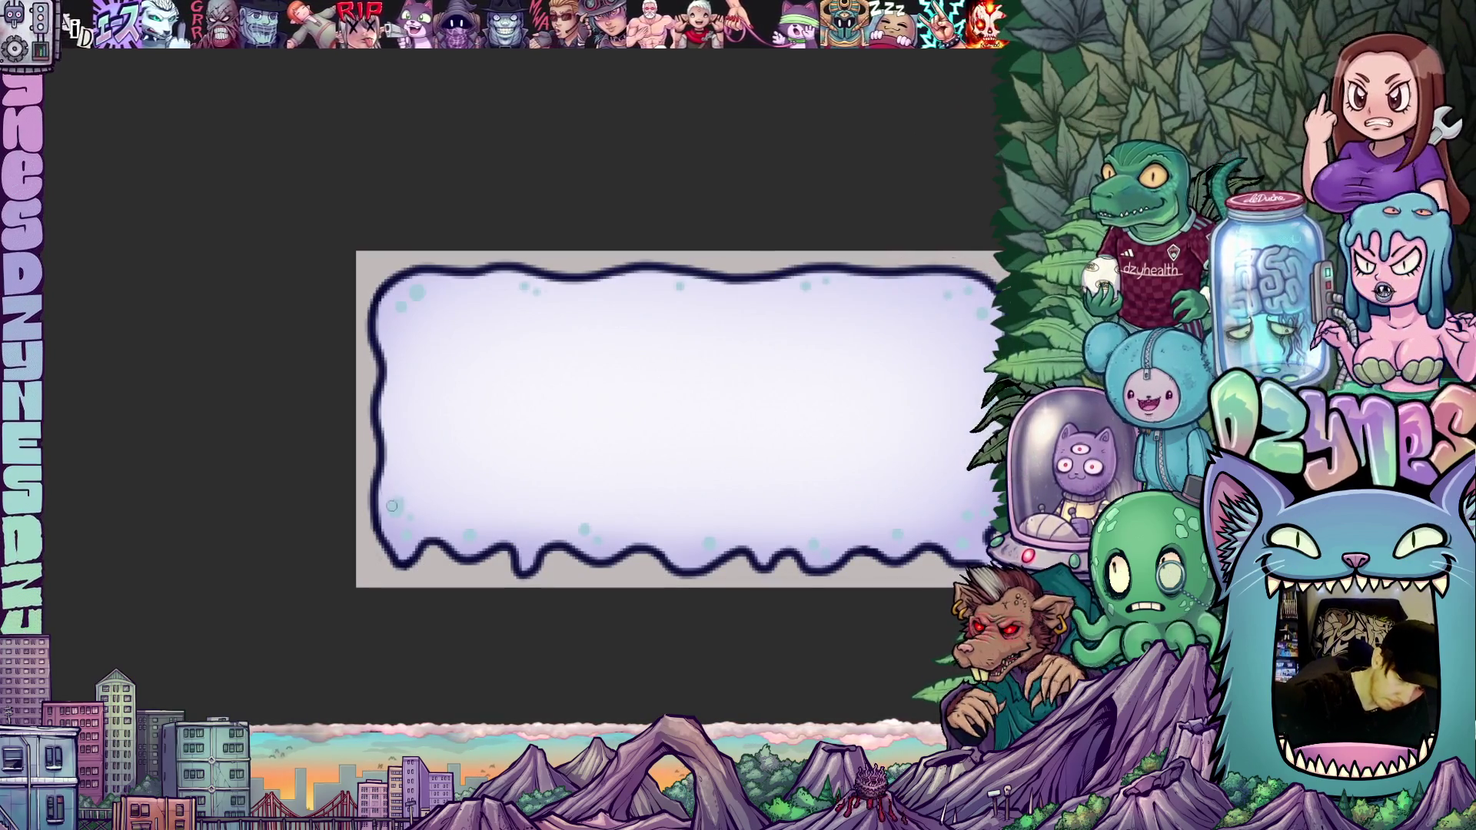
{"action": "left_click_drag", "start_coordinate": [426, 374], "coordinate": [480, 441]}
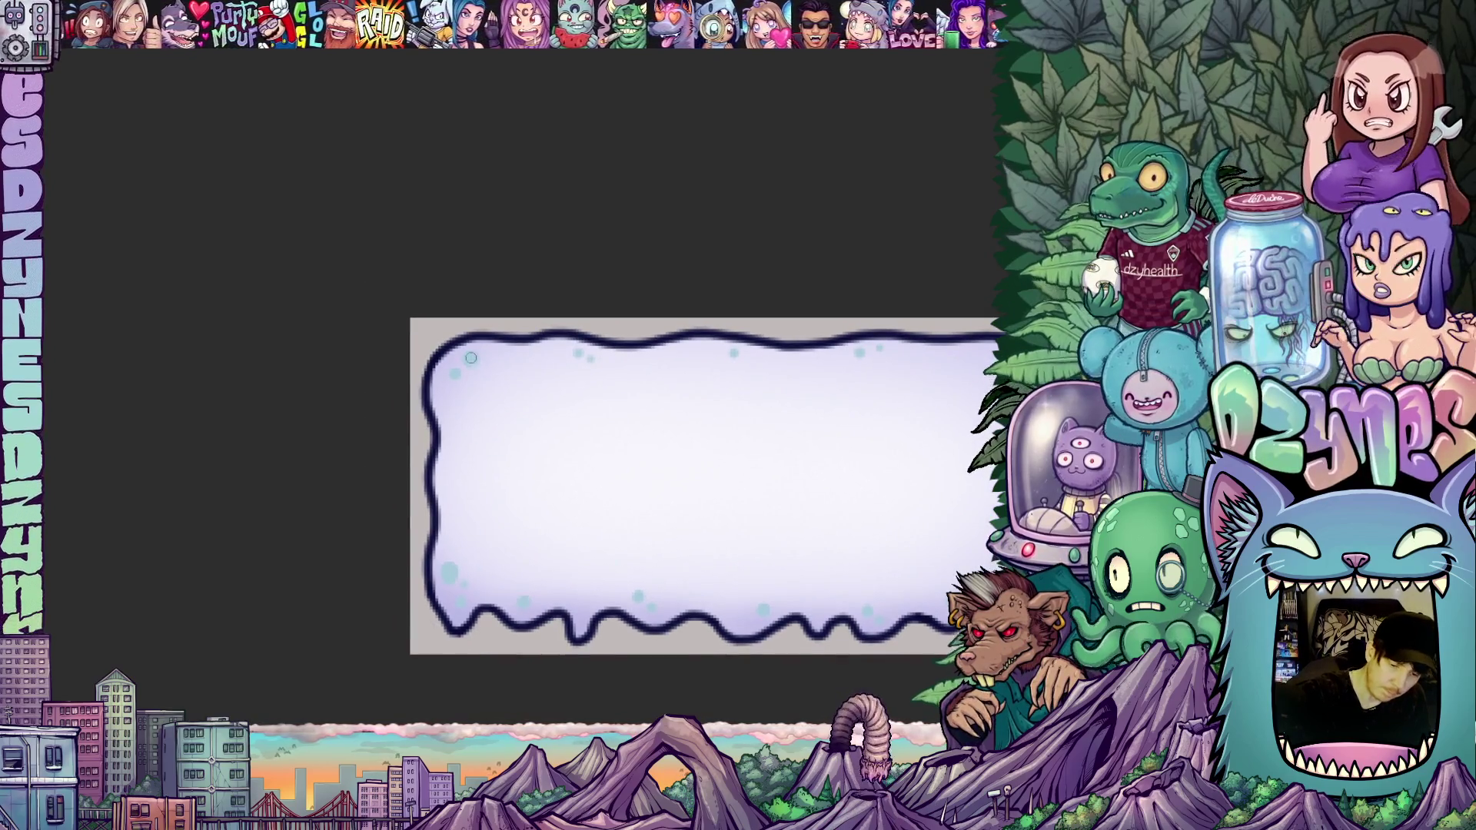
{"action": "mouse_move", "coordinate": [894, 522]}
{"action": "left_mouse_down"}
{"action": "mouse_move", "coordinate": [731, 445]}
{"action": "mouse_move", "coordinate": [677, 458]}
{"action": "left_mouse_up"}
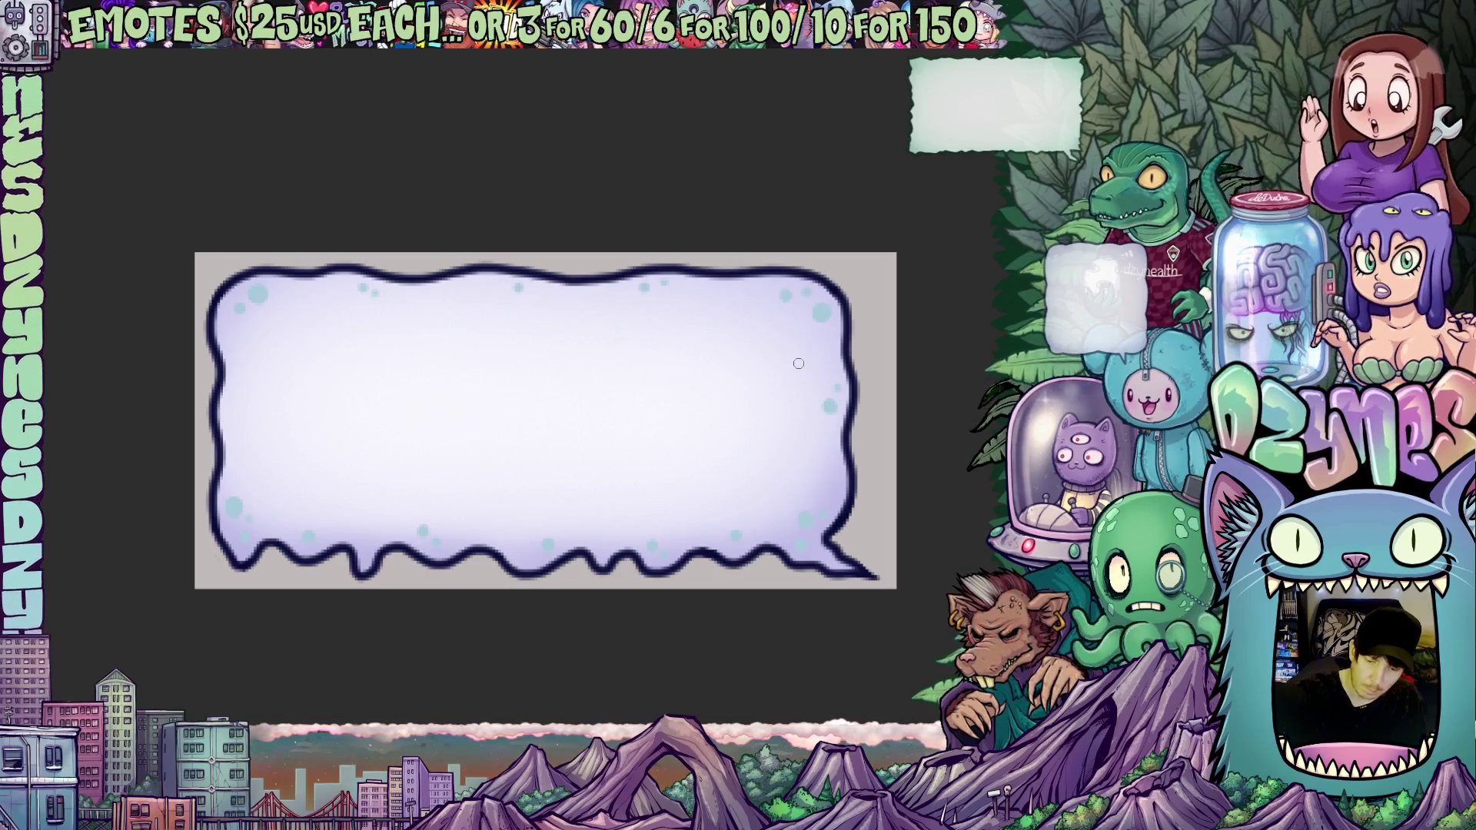
{"action": "scroll", "coordinate": [779, 361], "scroll_direction": "down", "scroll_amount": 3}
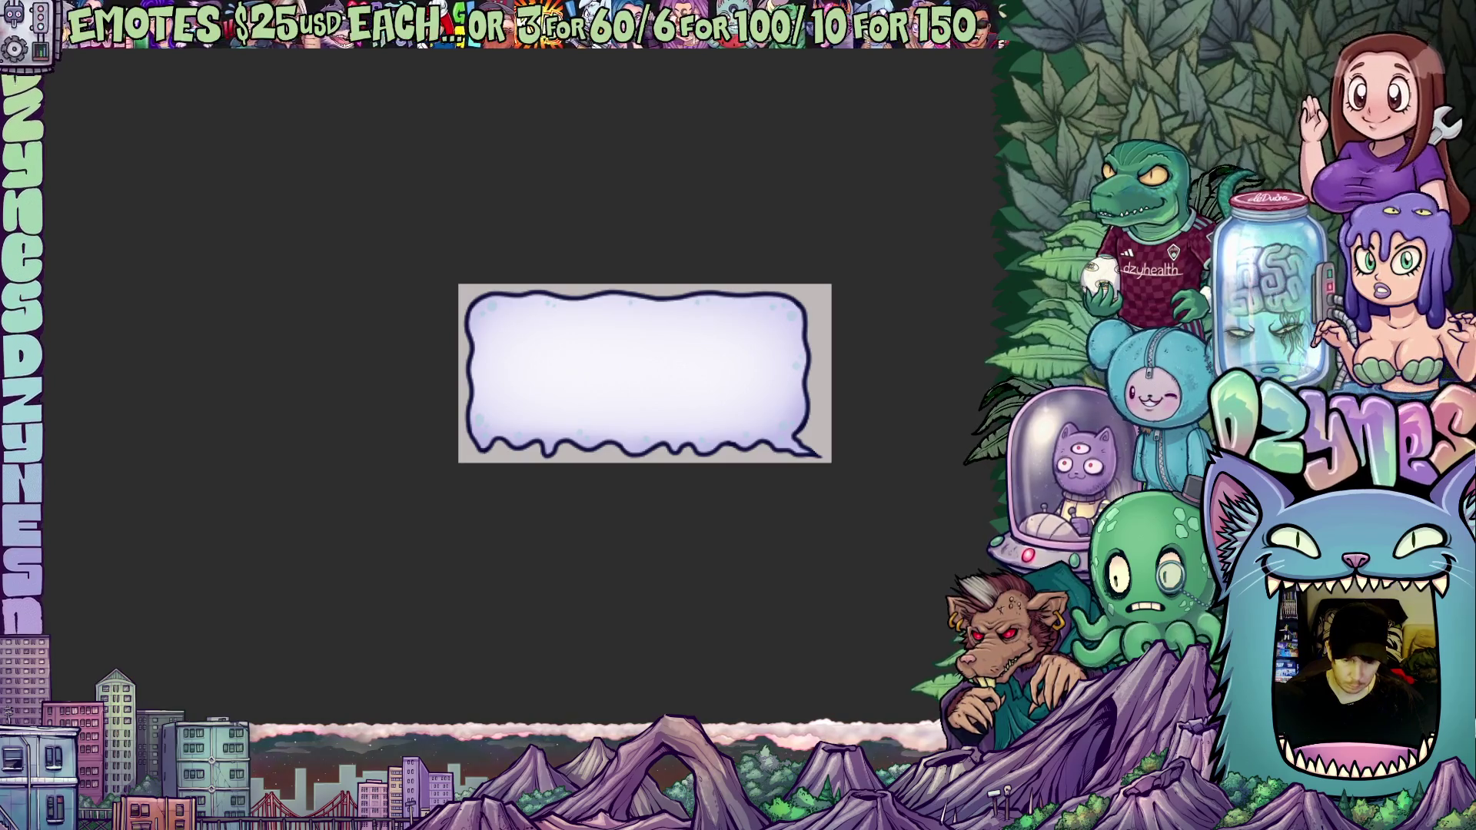
Step: Bring up the layer context menu in the Layer panel
{"action": "scroll", "coordinate": [767, 379], "scroll_direction": "up", "scroll_amount": 3}
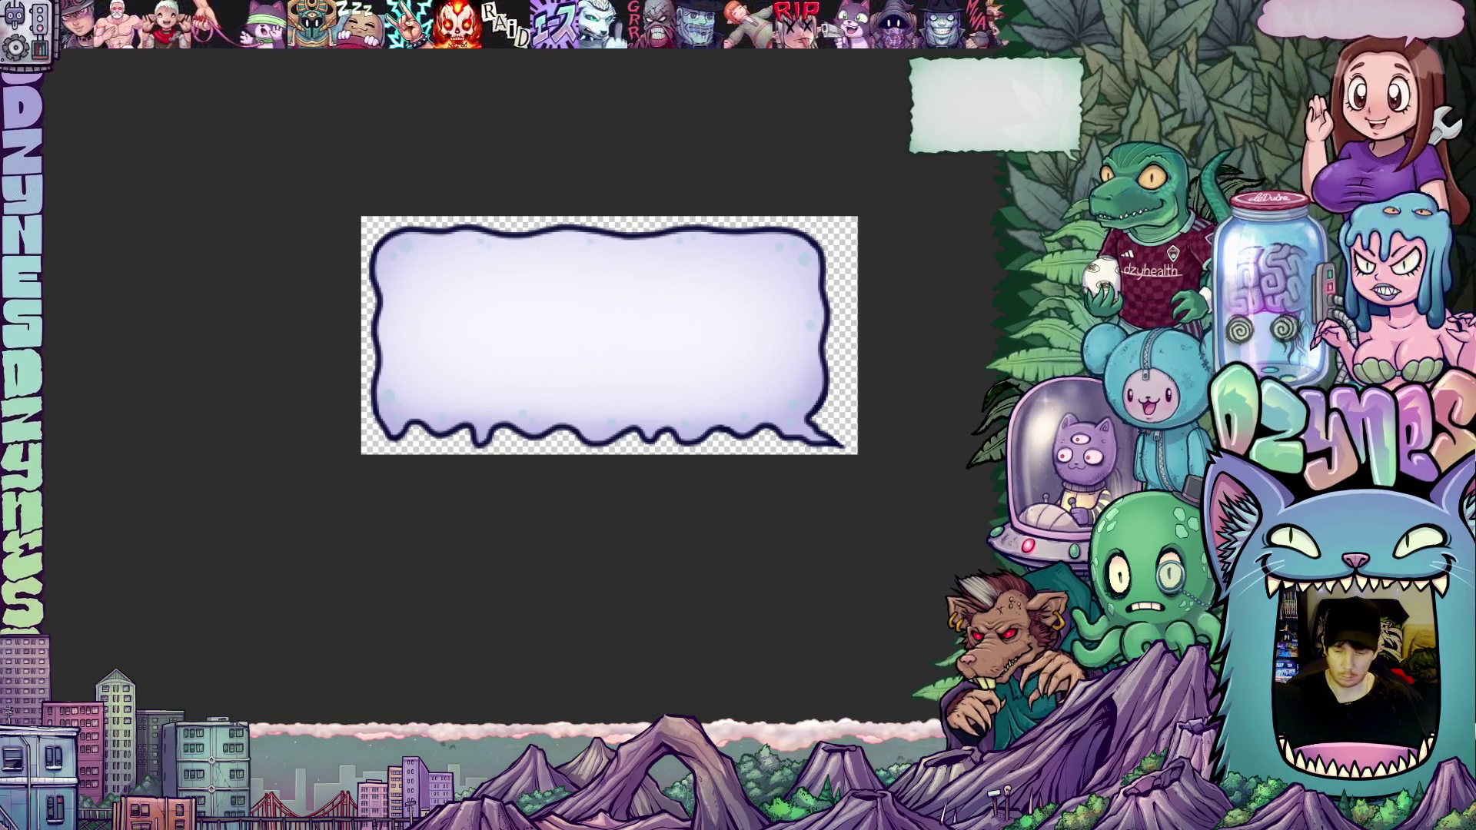
{"action": "right_click", "coordinate": [42, 46]}
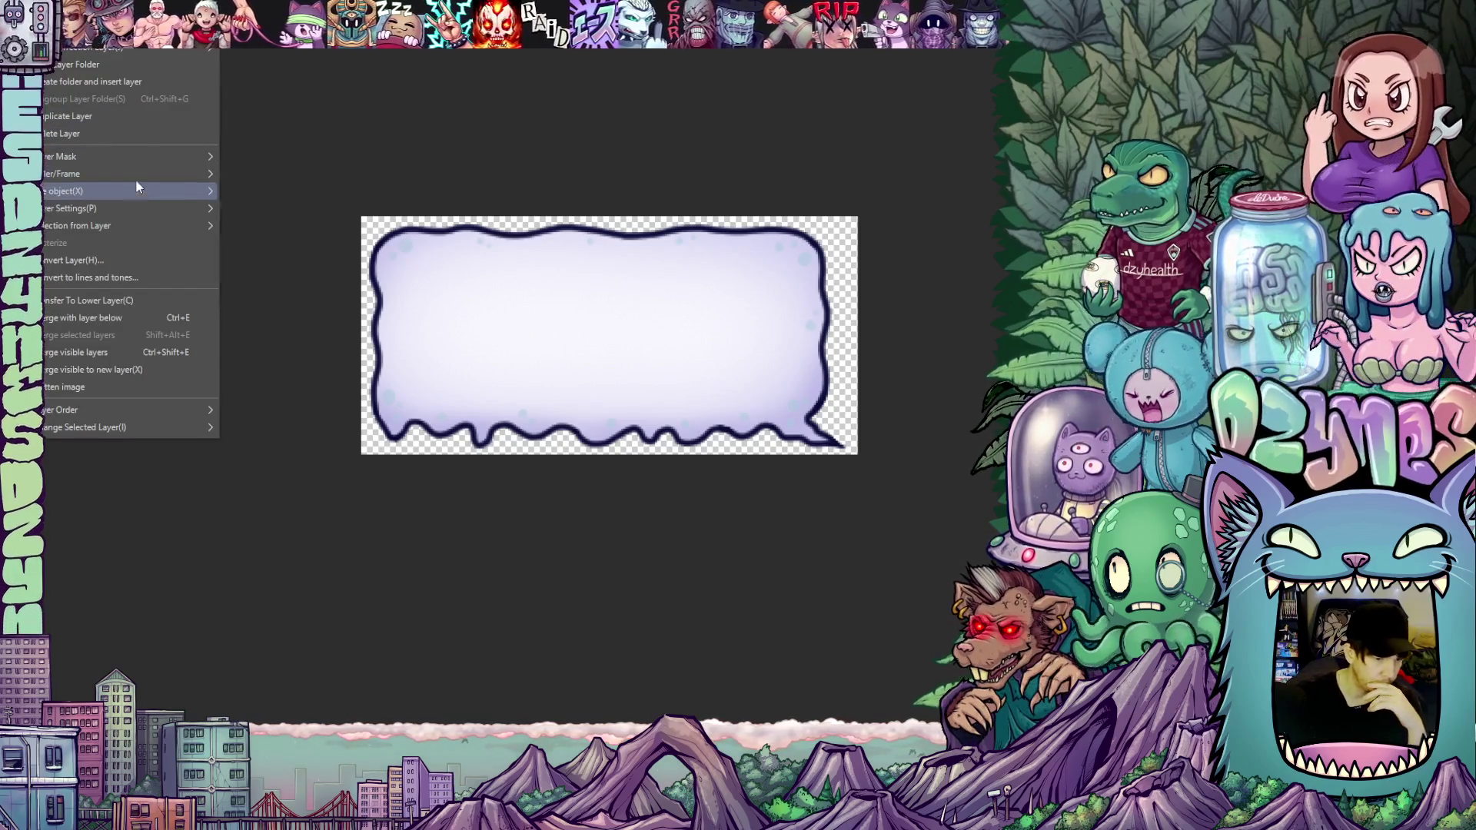
Step: Flatten the image into a single layer
{"action": "mouse_move", "coordinate": [126, 153]}
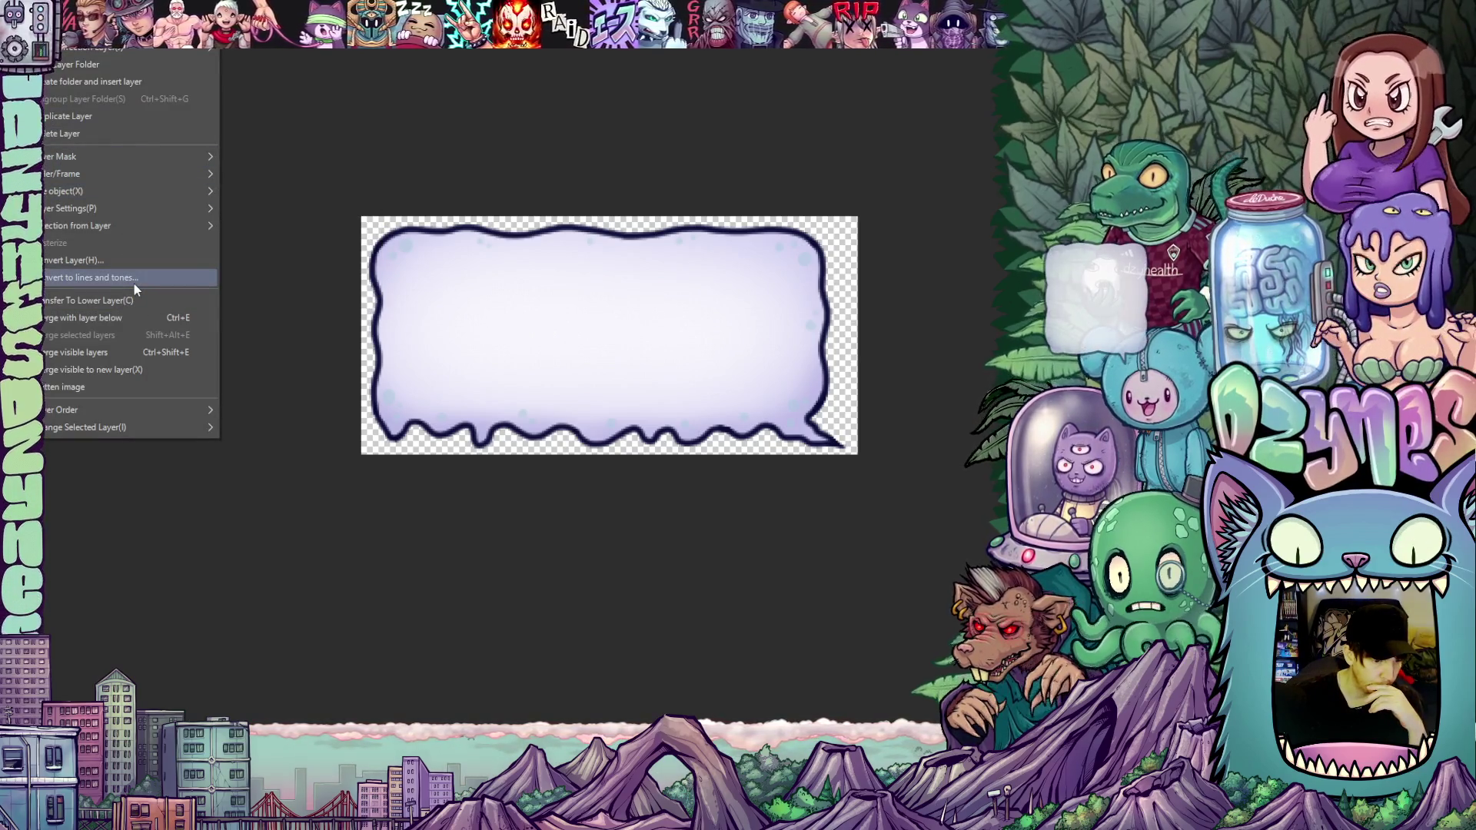
{"action": "left_click", "coordinate": [94, 384]}
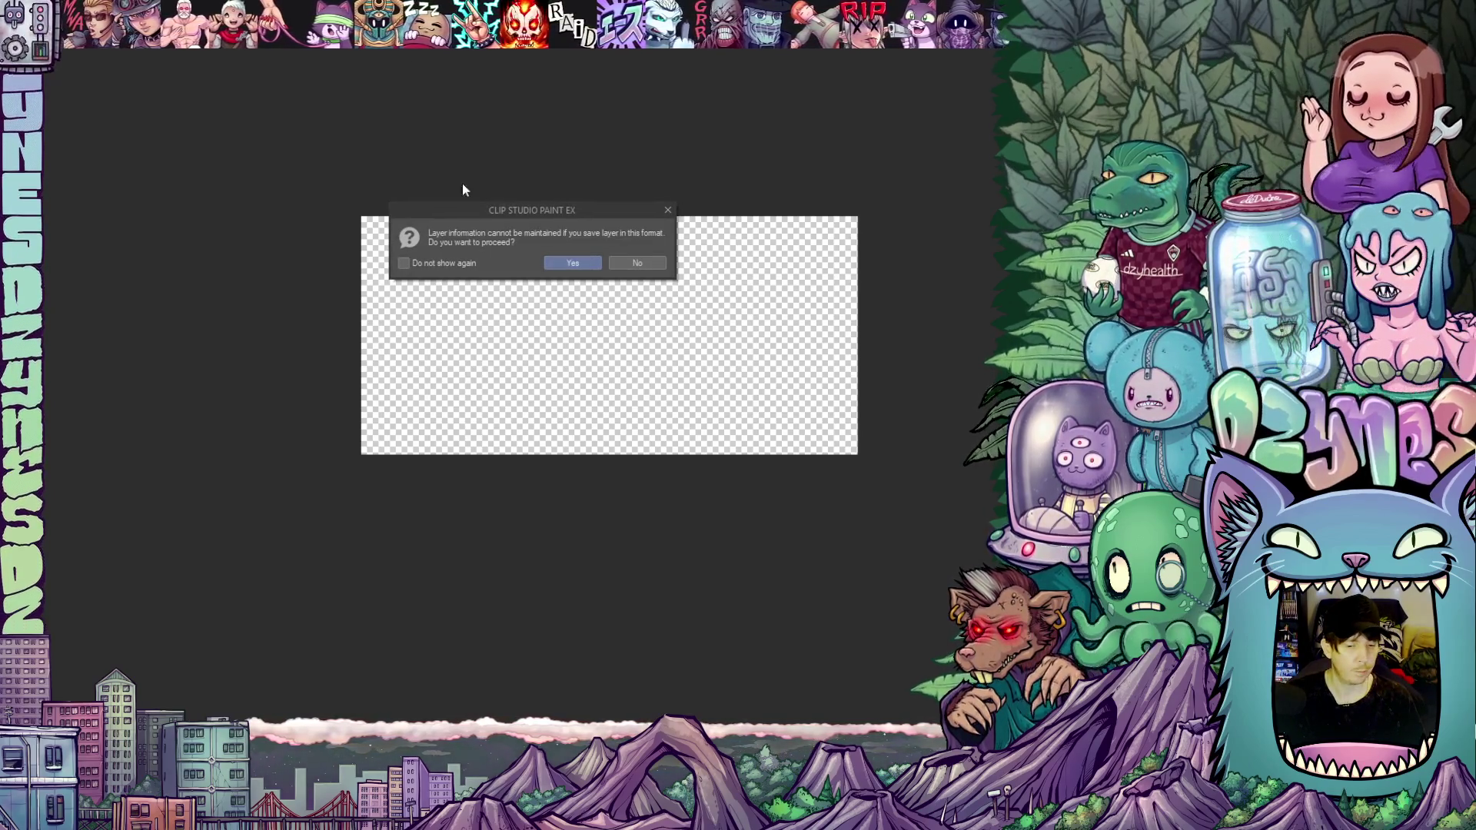
Step: Accept the warning that layer information won't be kept and continue saving
{"action": "left_click", "coordinate": [592, 263]}
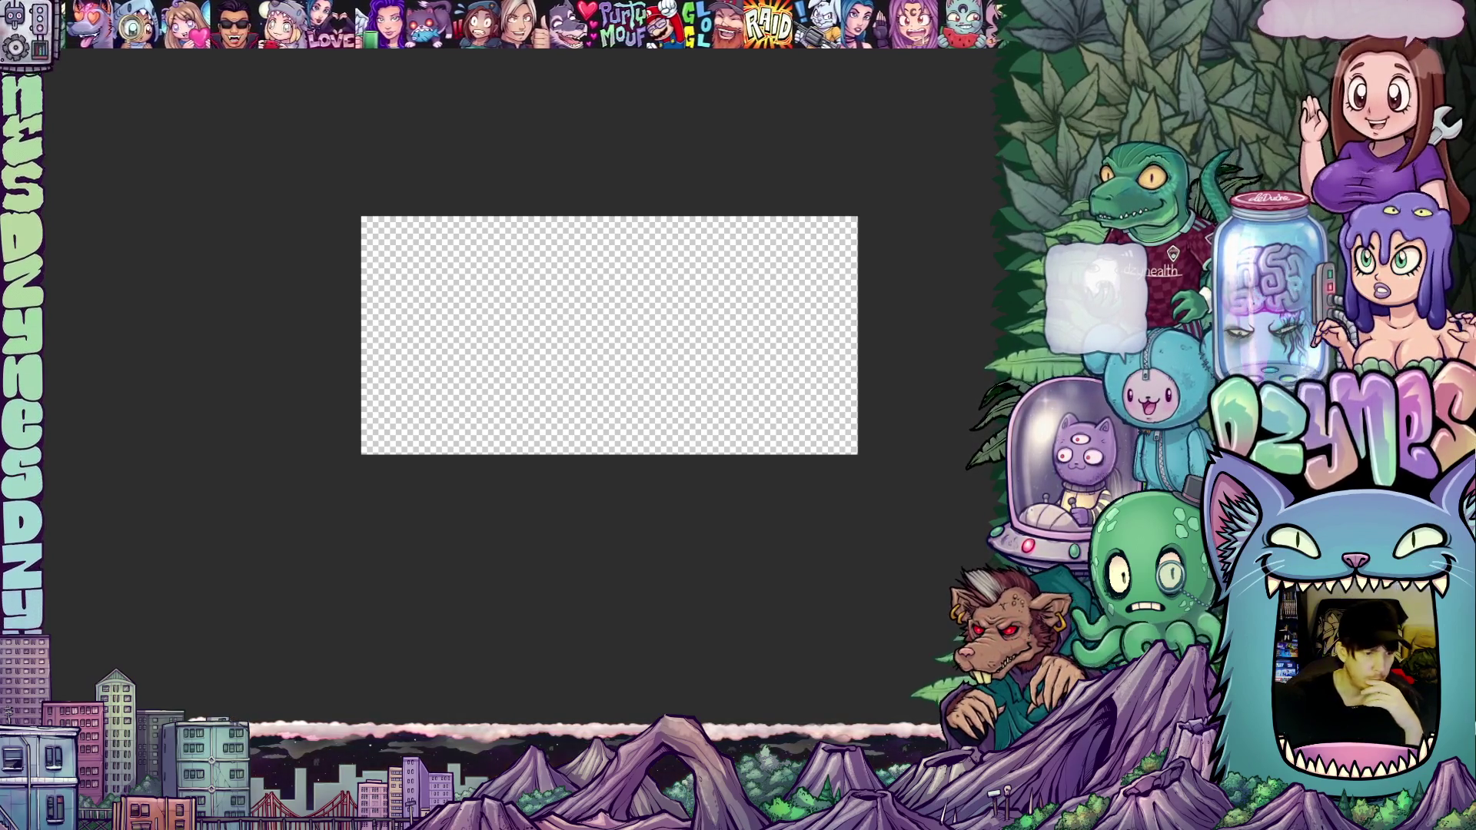
{"action": "left_click", "coordinate": [23, 12]}
{"action": "left_click", "coordinate": [44, 422]}
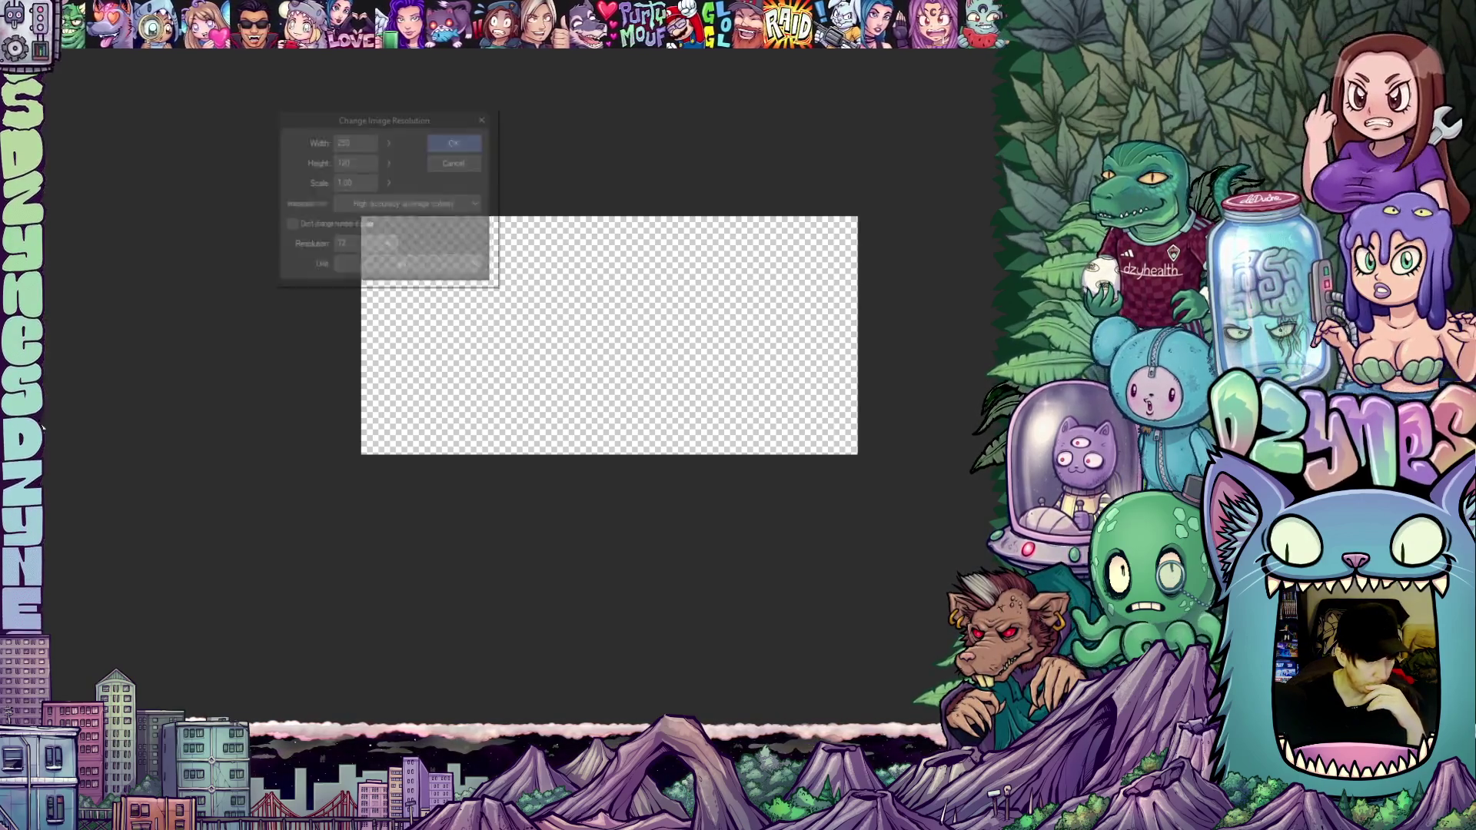
{"action": "left_click", "coordinate": [459, 161]}
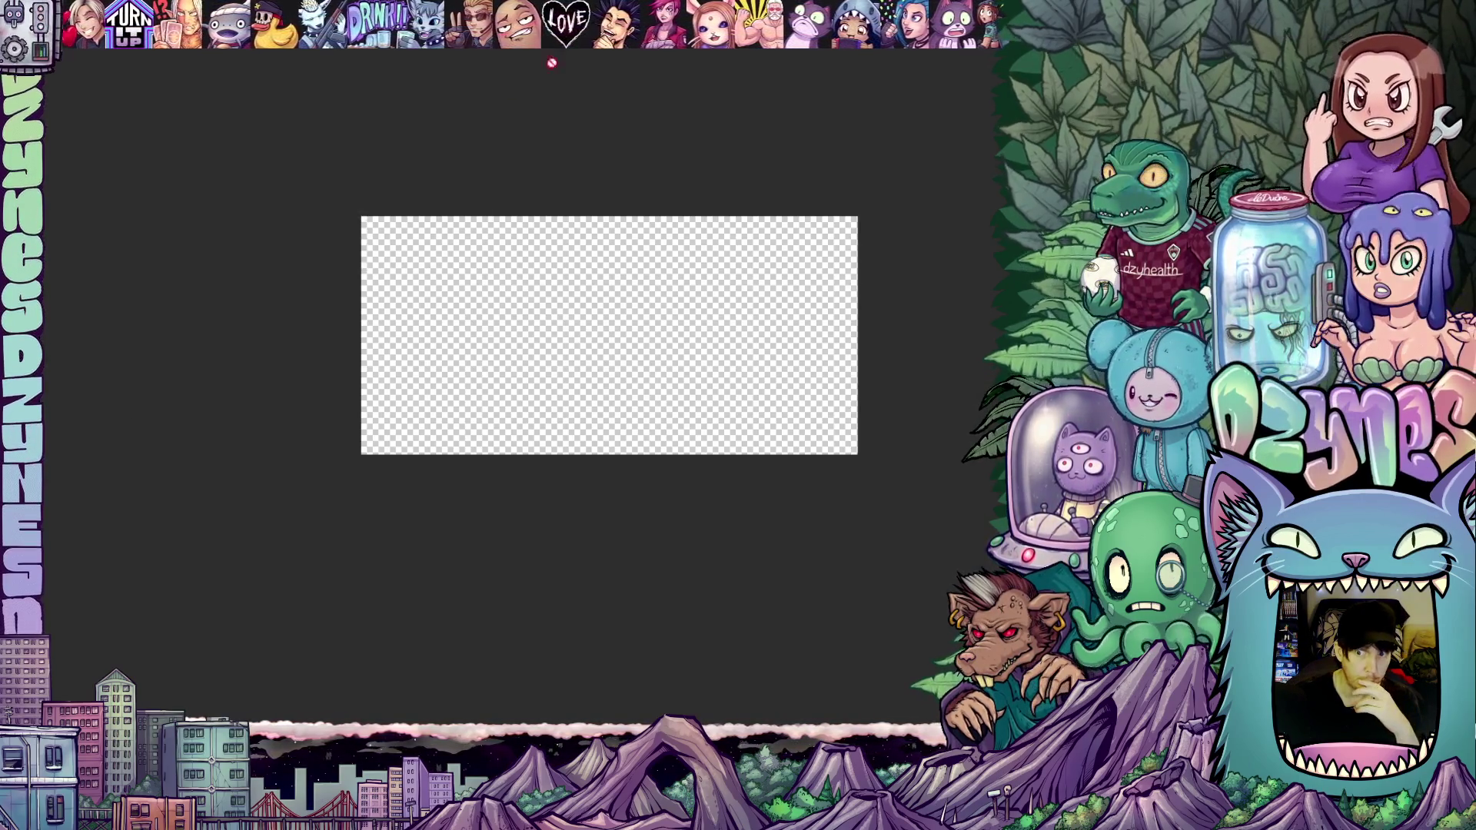